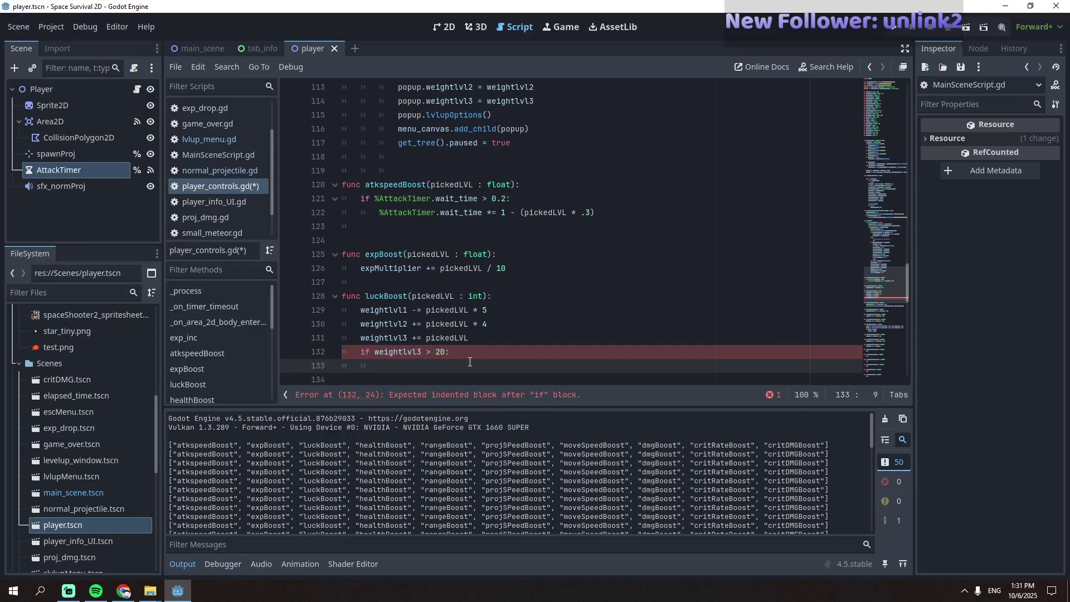
- In the if weightlvl3 > 20 block, declare var weightDiff = weightlvl3 - 20
scroll(470, 362, "down", 4)
scroll(474, 356, "up", 2)
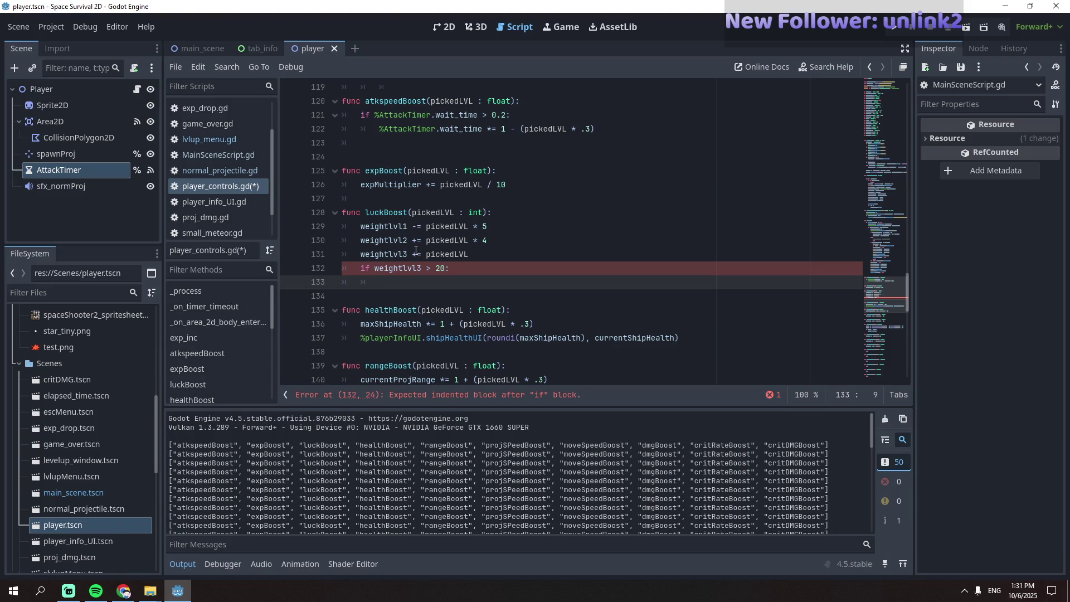
double_click(397, 255)
key("ctrl+c")
left_click(399, 283)
key("ctrl+v")
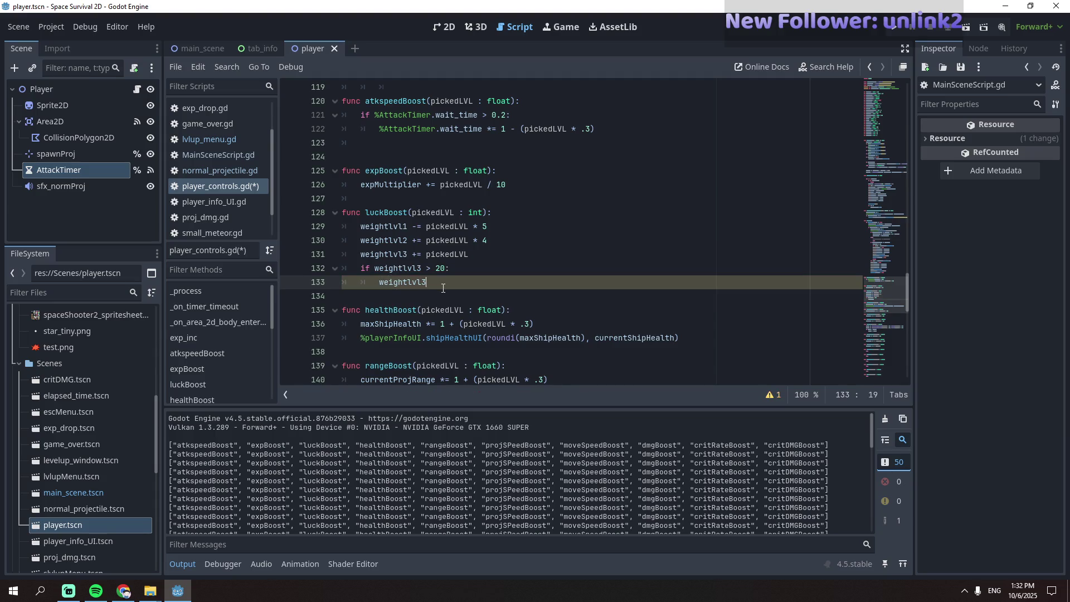
double_click(399, 282)
type("var ")
type("weight")
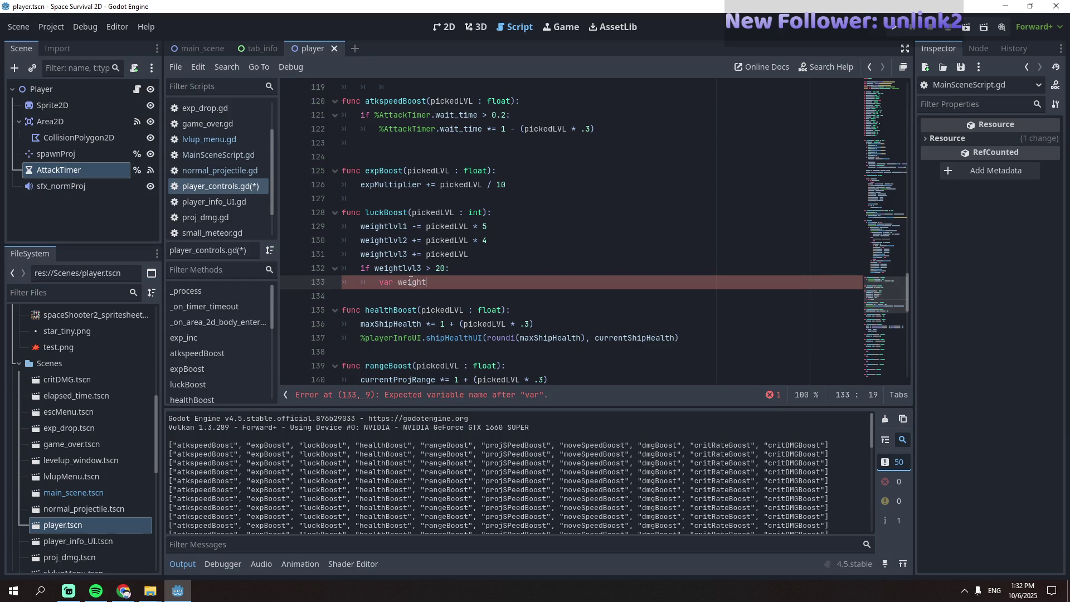
key("BackSpace")
type("D")
key("BackSpace")
type("tDiff ")
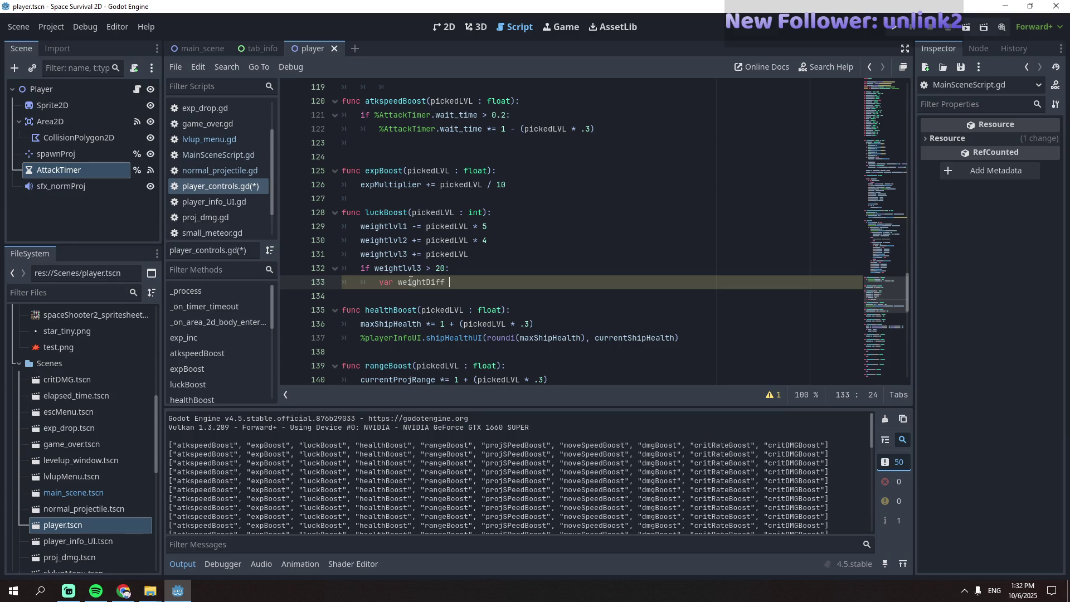
type("= ")
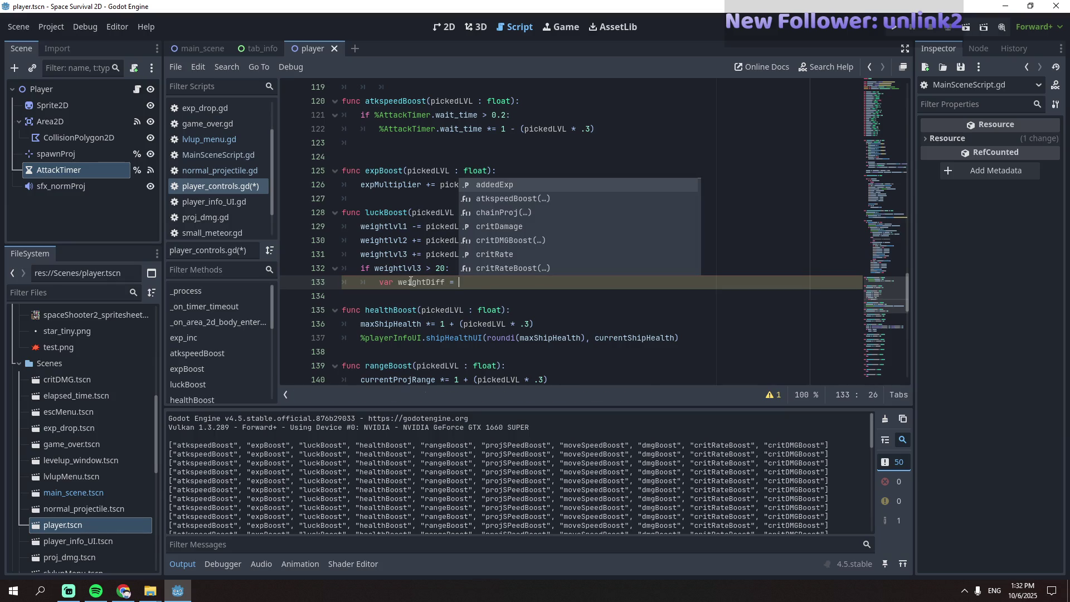
type("weightlvl3 ")
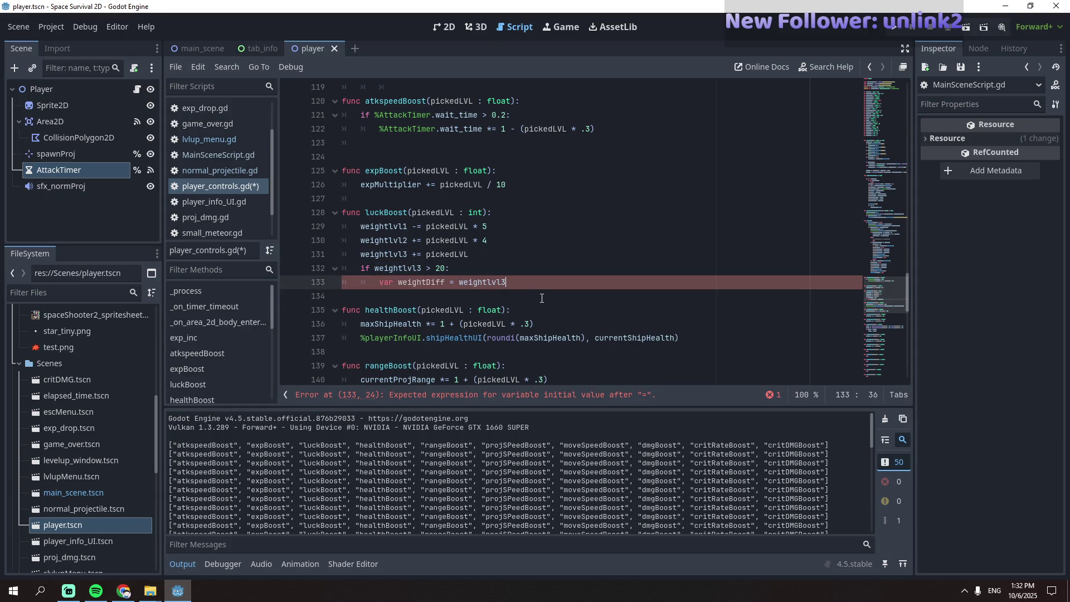
type("- 20")
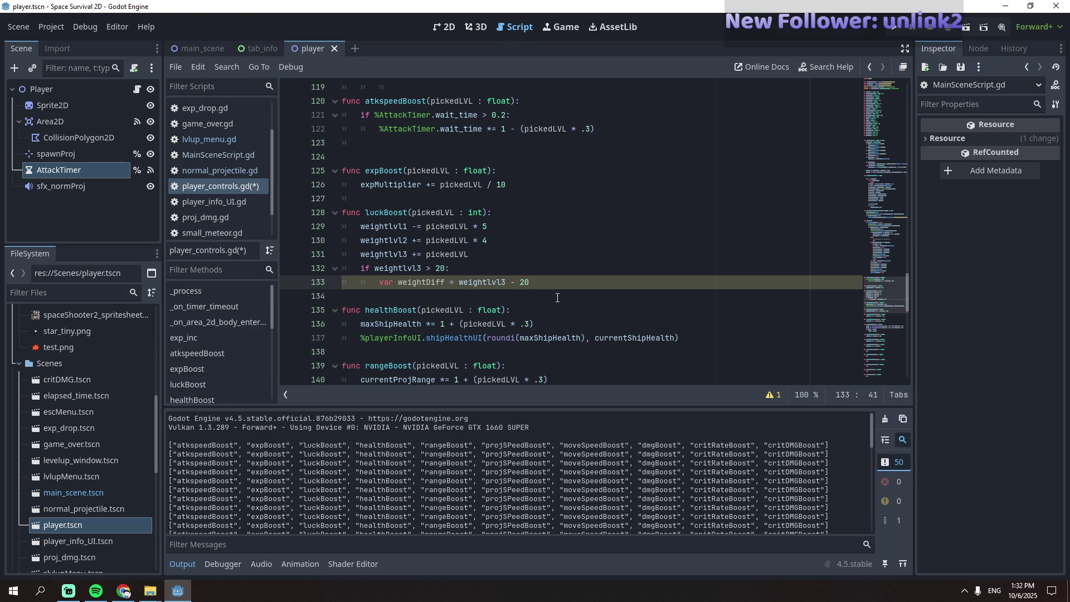
- Start a new indented line 134 below the weightDiff declaration
left_click(554, 300)
left_click(575, 285)
key("Return")
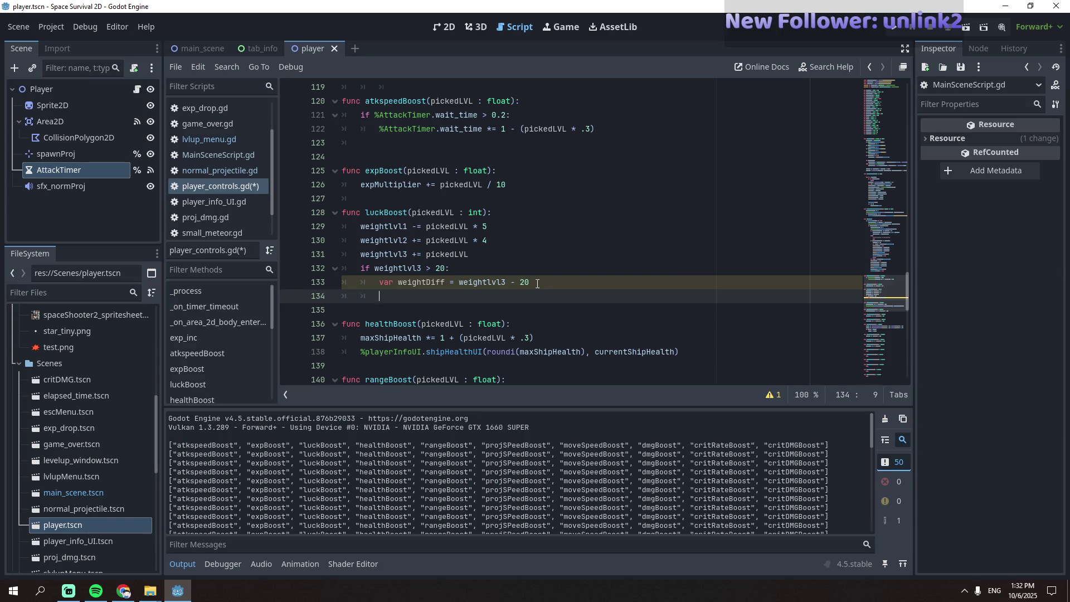
left_click_drag(470, 254, 362, 255)
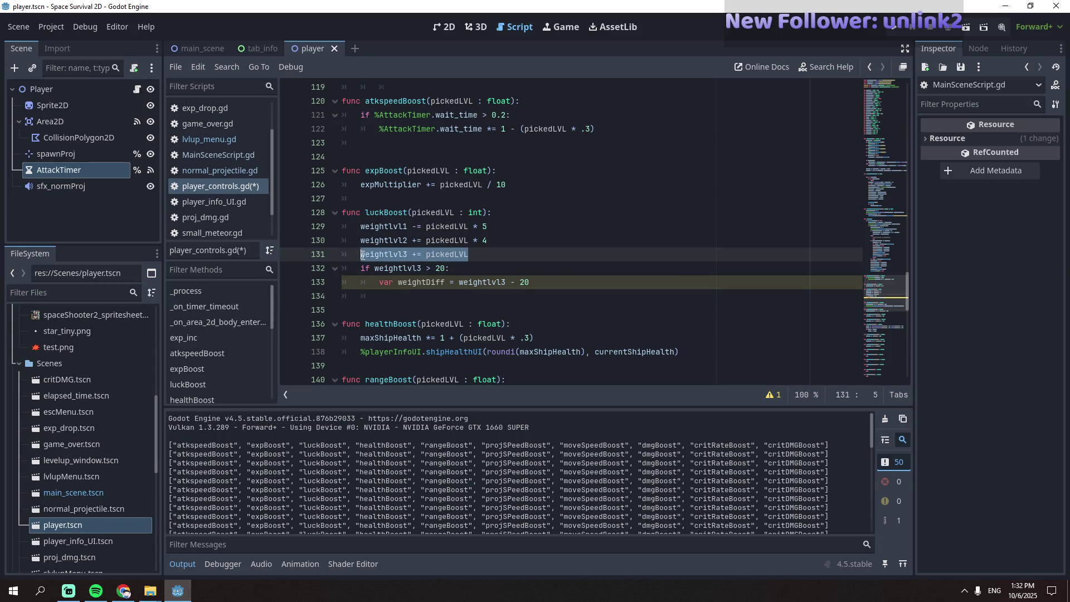
left_click(455, 295)
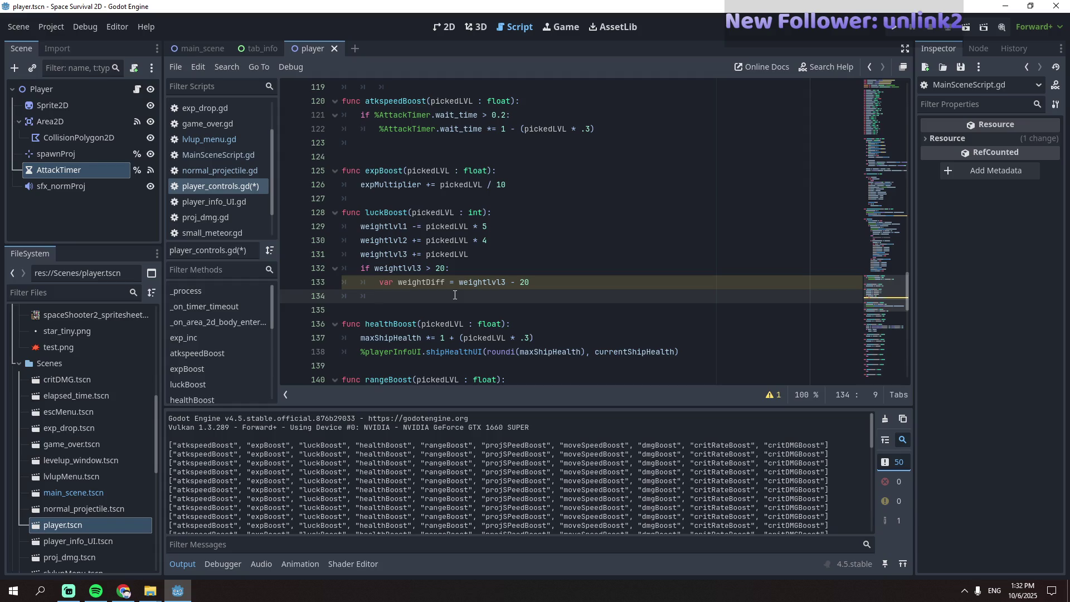
key("Tab")
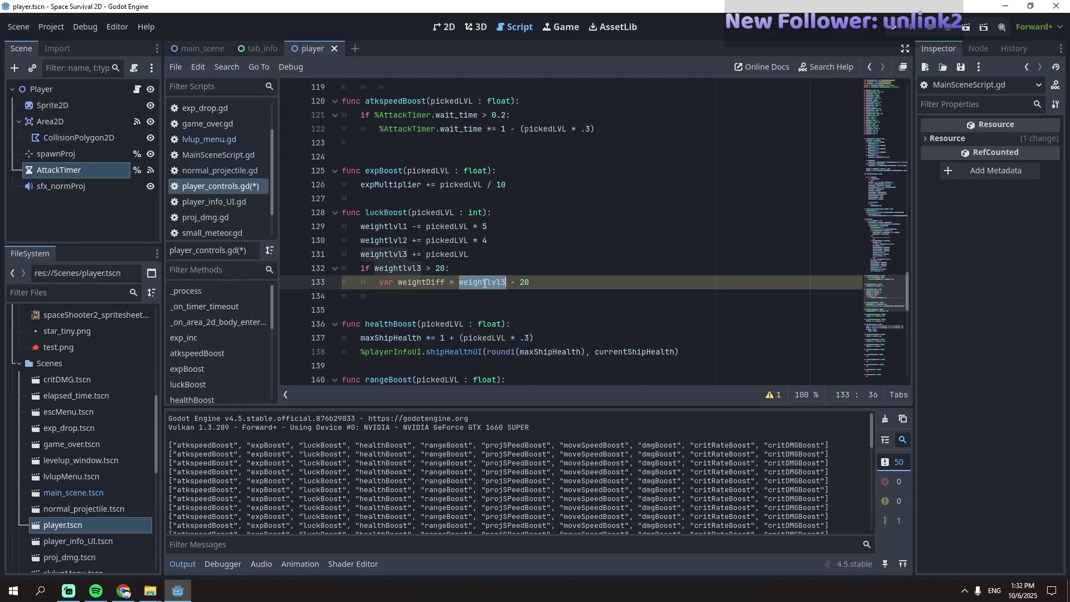
- Add the line weightlvl3 = 20 to cap the level-3 weight
key("BackSpace")
type("weightlvl3 =")
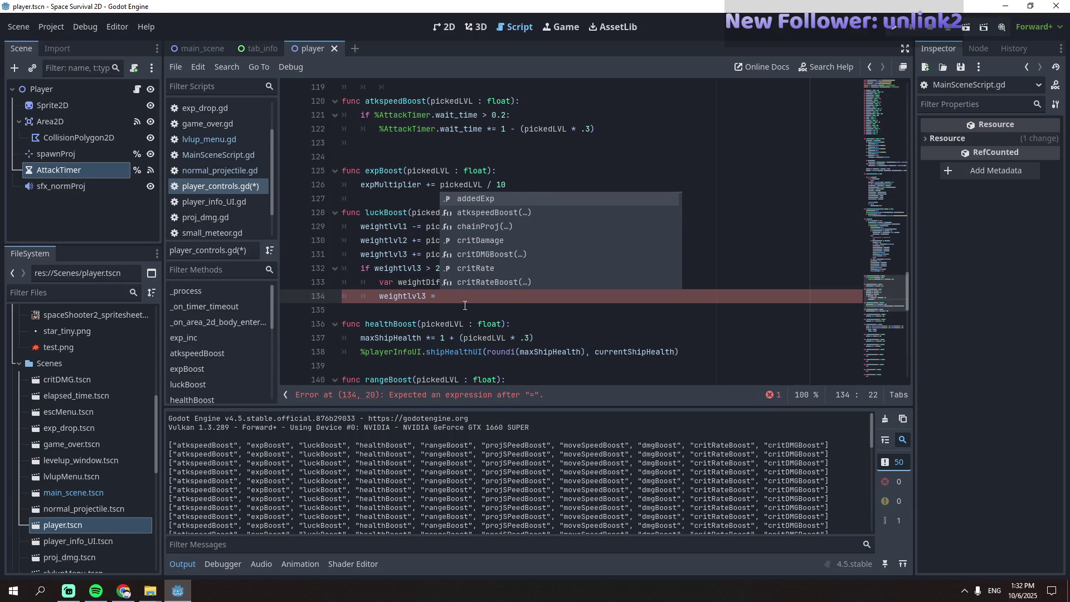
left_click(384, 267)
double_click(481, 283)
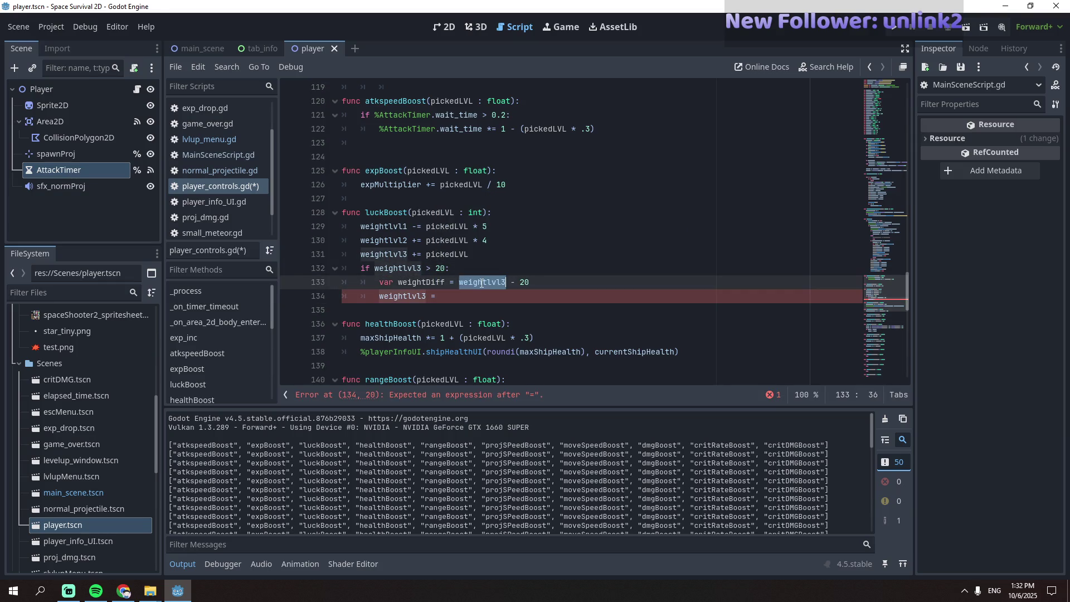
left_click(460, 296)
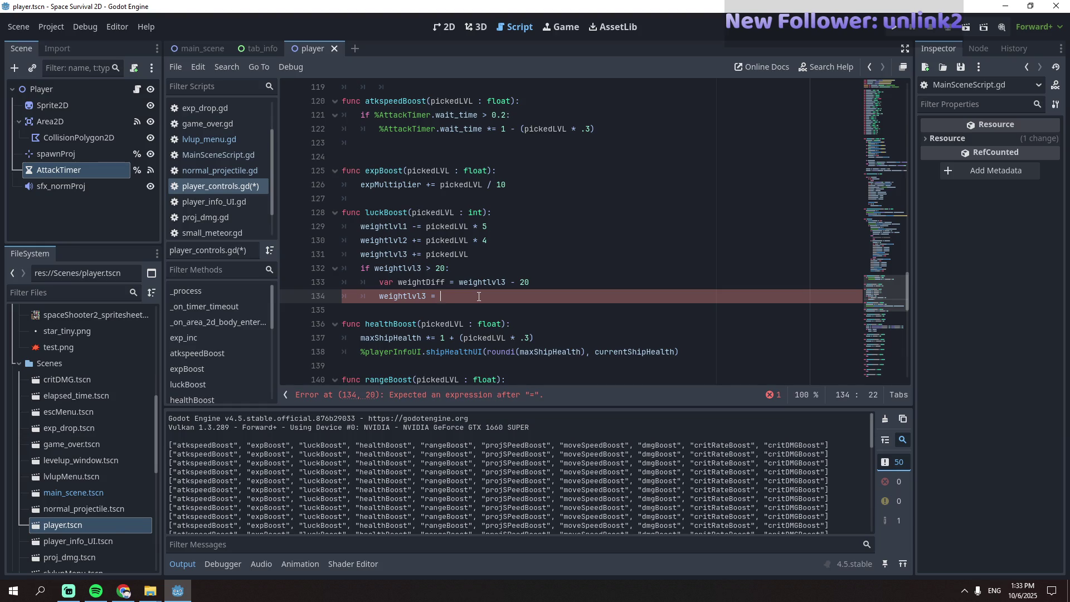
type("20")
key("Return")
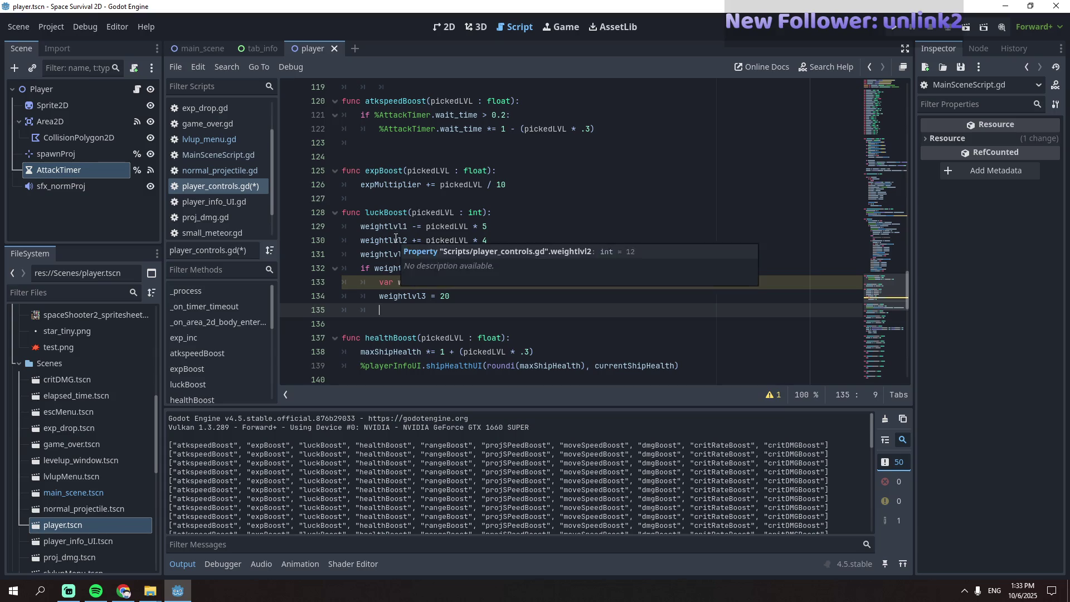
- Add weightlvl2 -= weightDiff * 4 on line 135
double_click(396, 239)
key("ctrl+c")
left_click(498, 310)
key("ctrl+v")
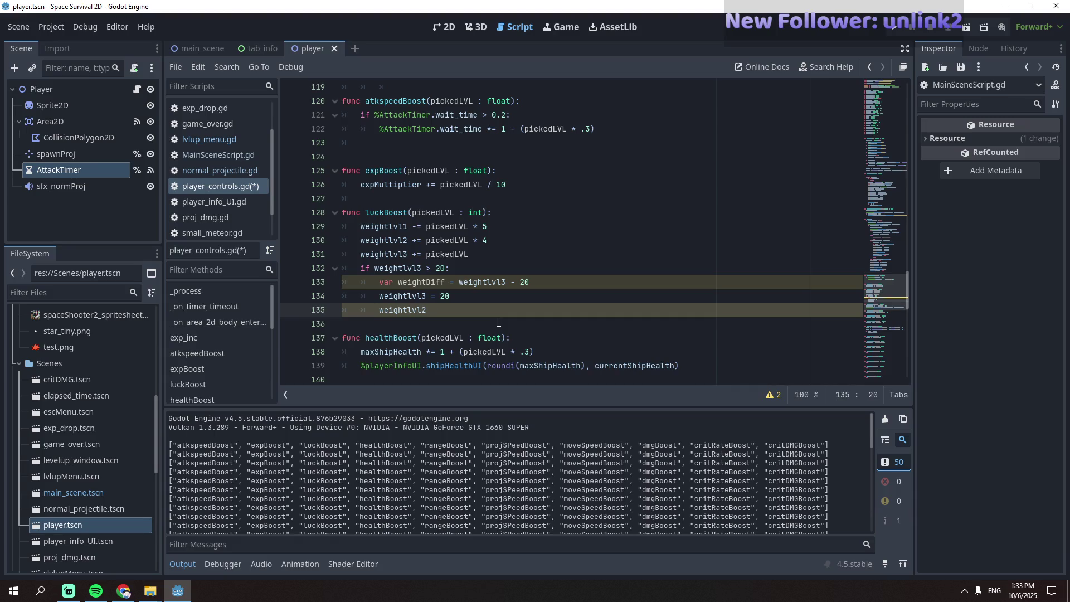
type("-=")
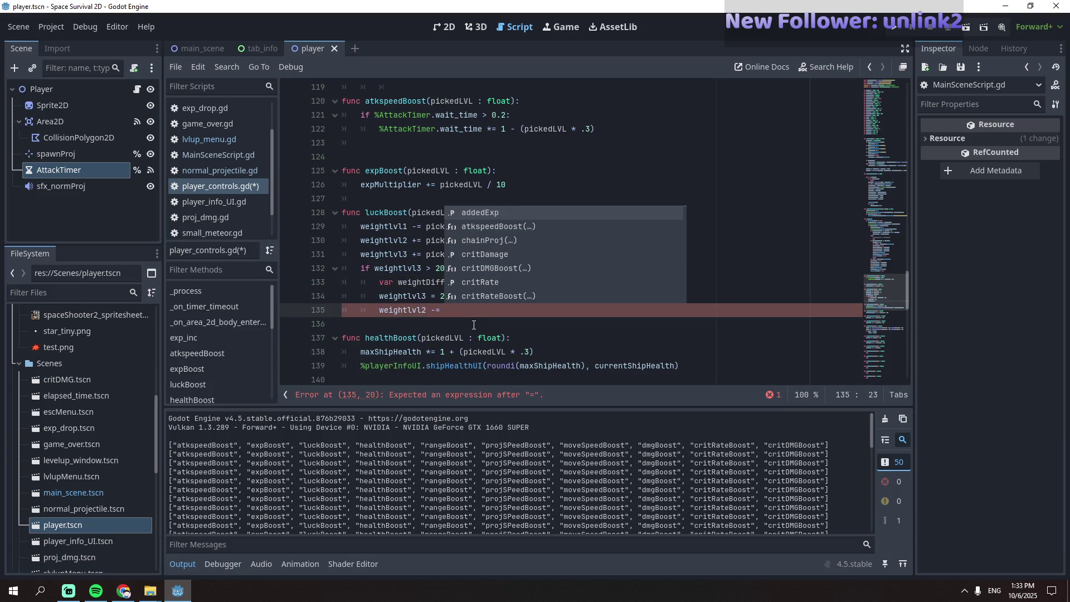
key("Escape")
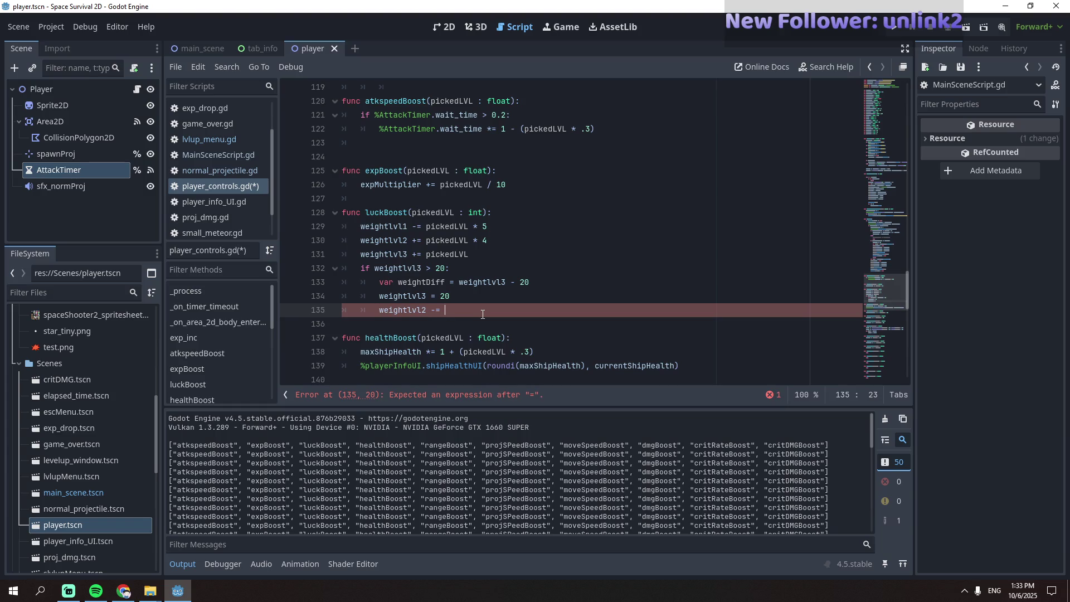
type("weightDiff * 4")
key("Down")
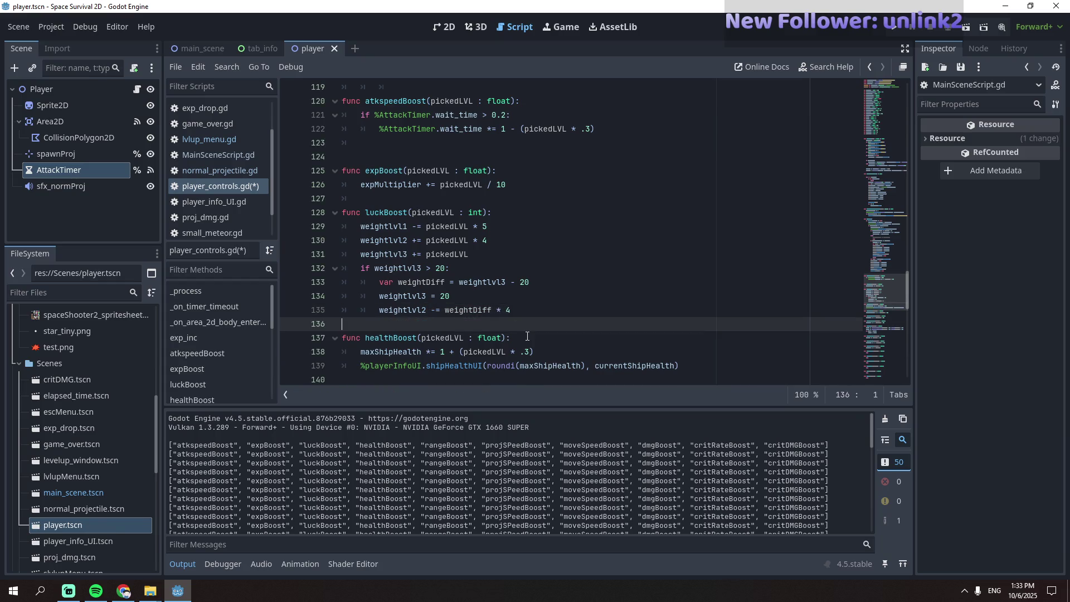
- Add weightlvl1 -= weightDiff * 5 on line 136
double_click(412, 226)
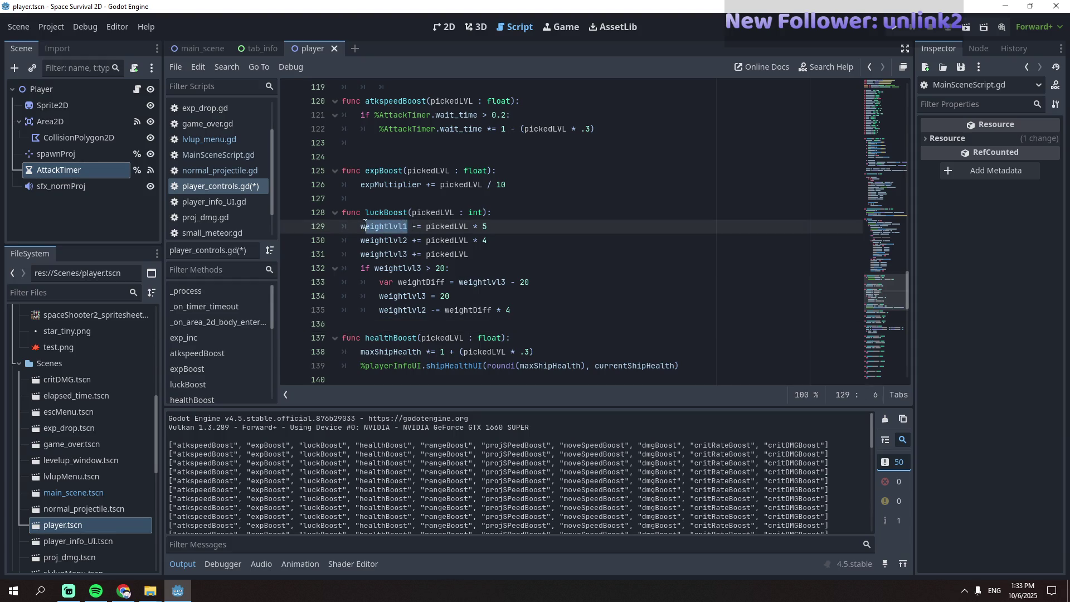
left_click(473, 322)
key("ctrl+v")
key("Return")
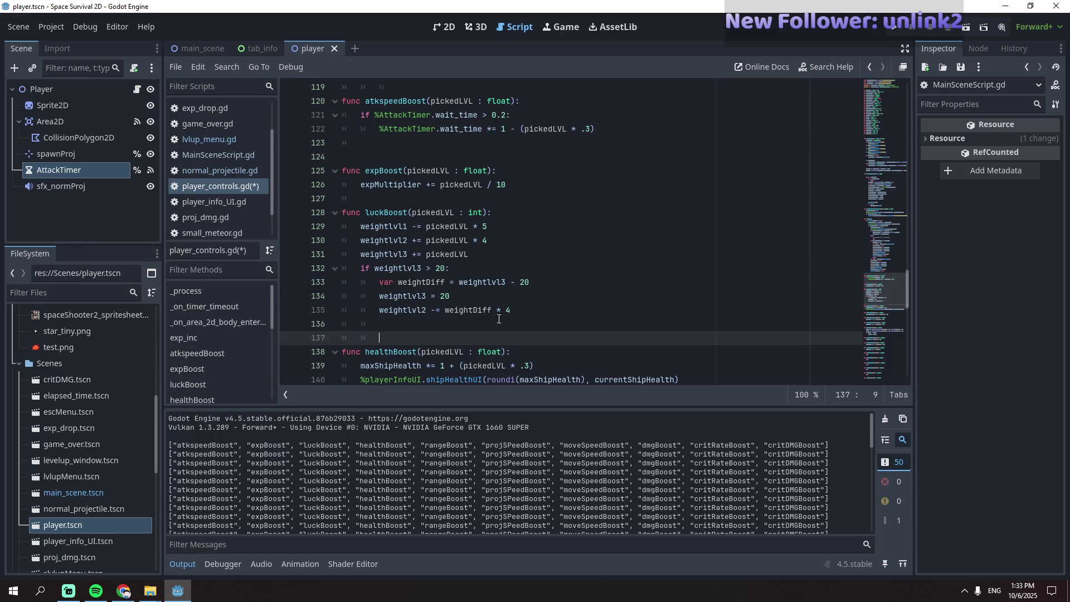
key("Tab")
key("Tab")
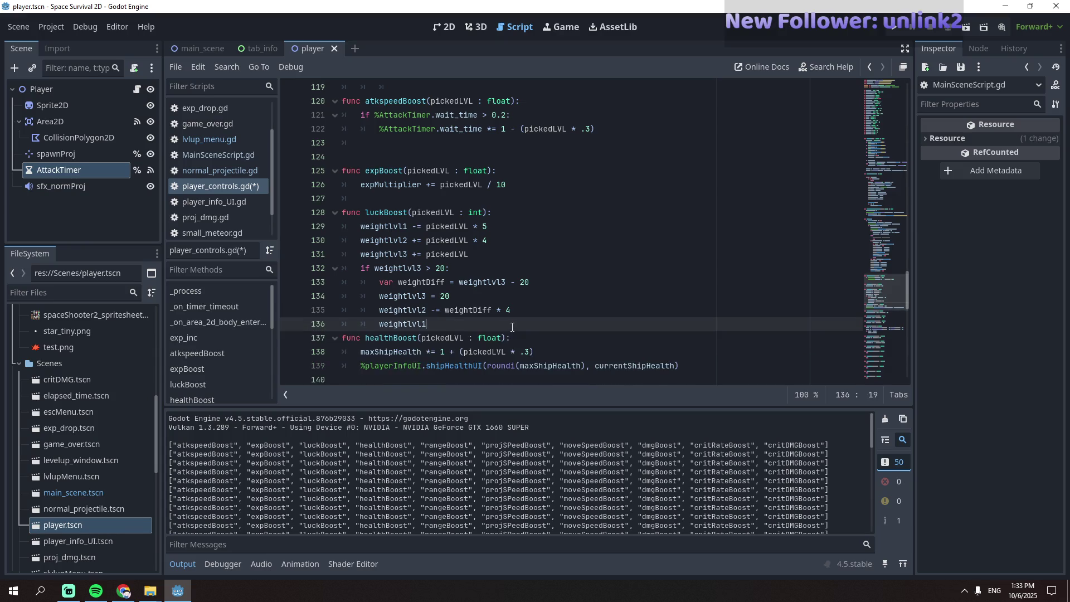
left_click(513, 310)
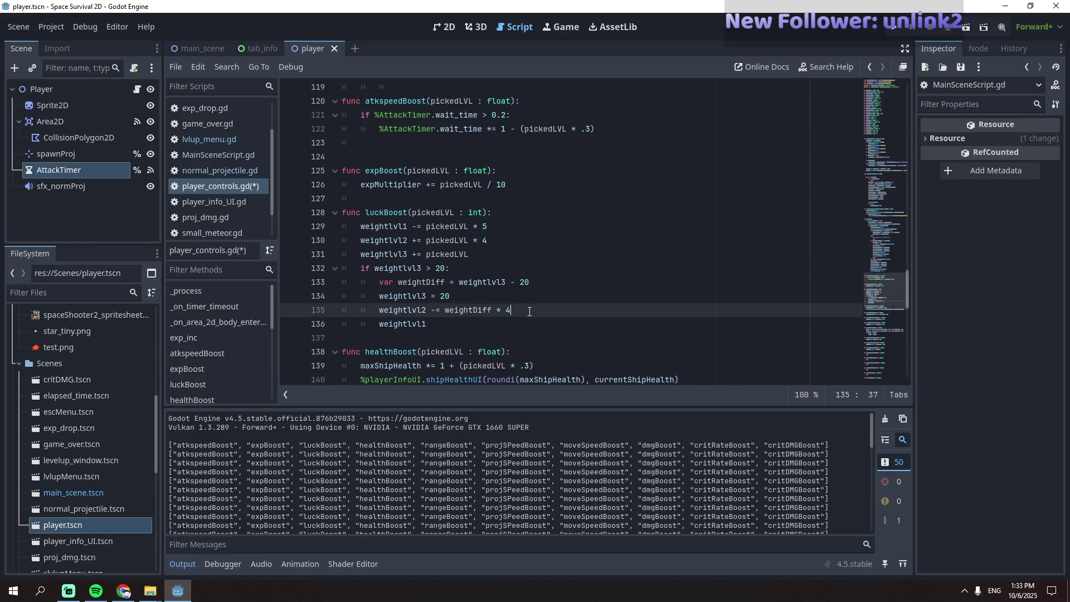
left_click(434, 324)
type("=")
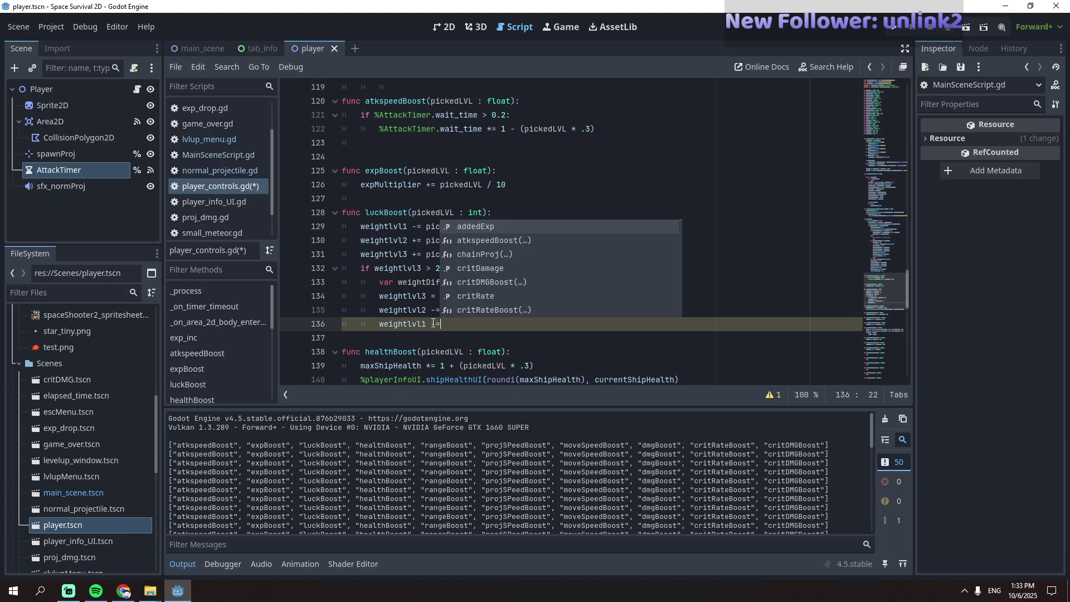
double_click(384, 226)
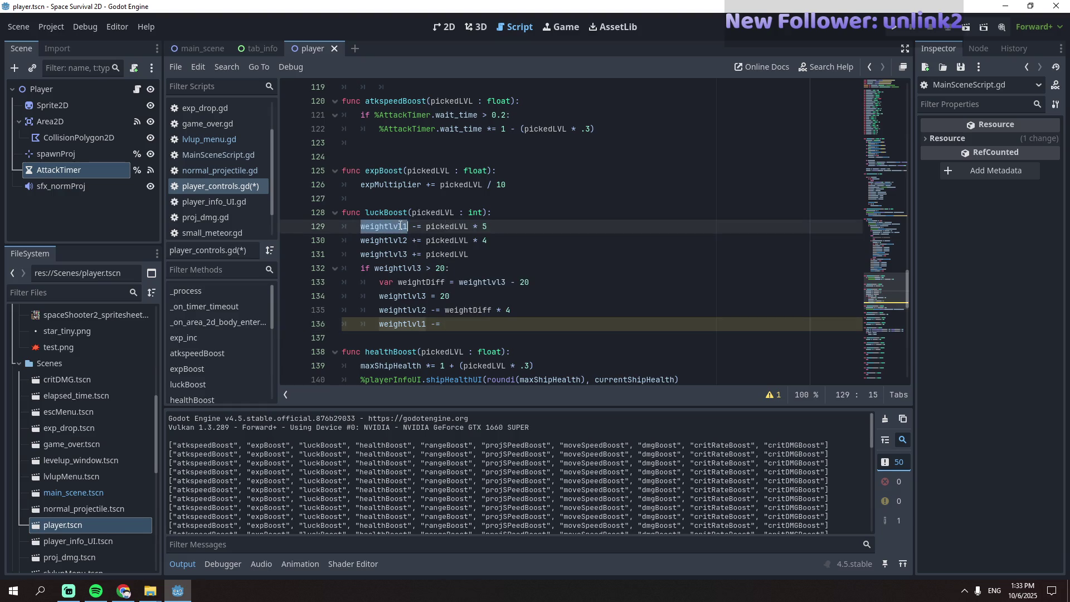
double_click(477, 310)
left_click(477, 324)
key("ctrl+v")
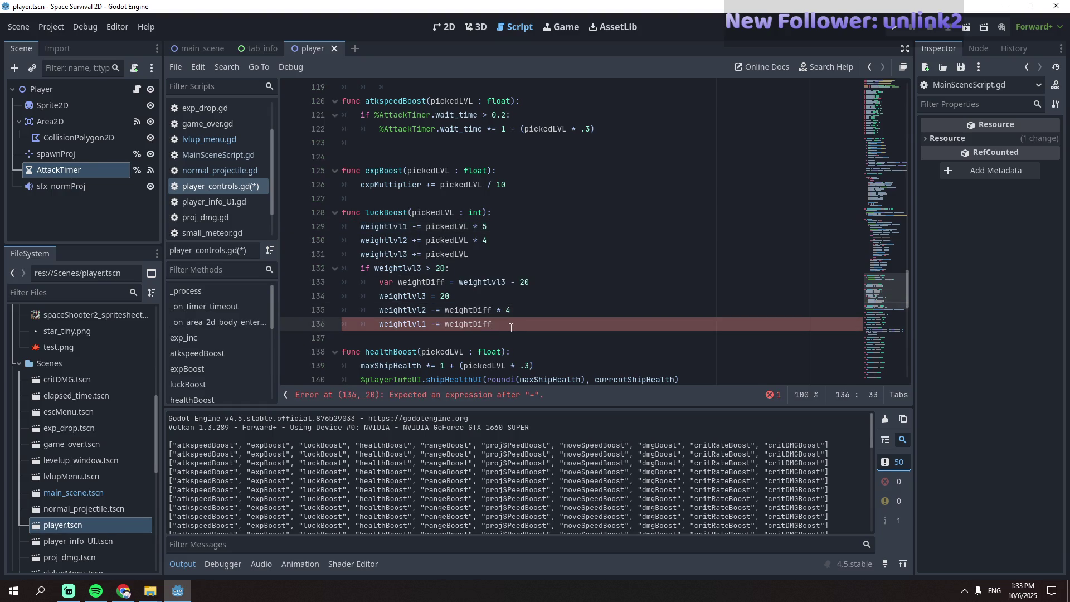
type("* 5")
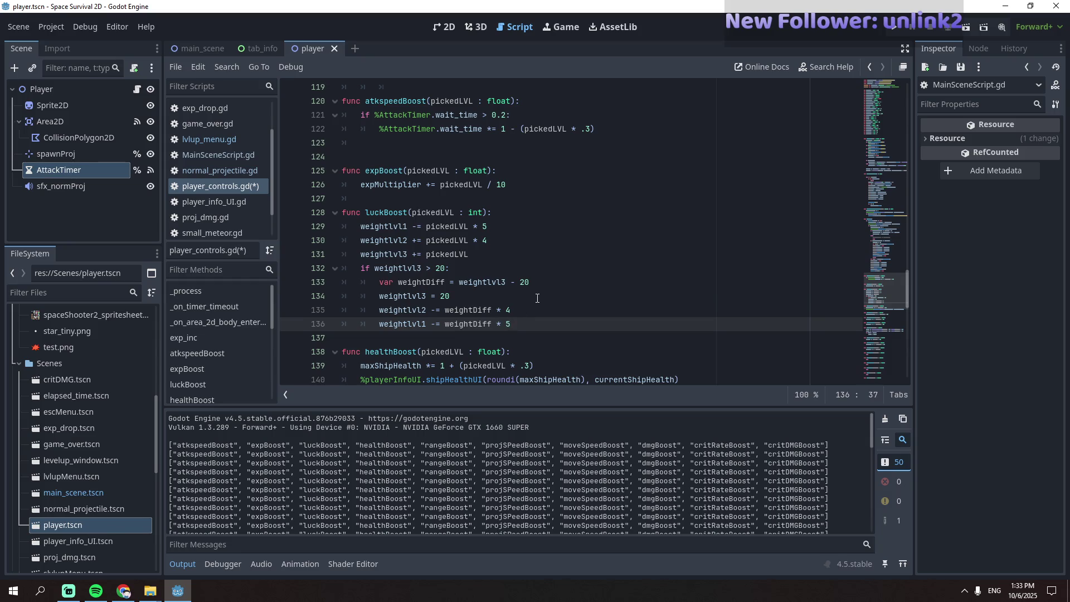
- Save player_controls.gd and review the three new weight lines
left_click(537, 299)
key("ctrl+s")
left_click(602, 325)
left_click(654, 315)
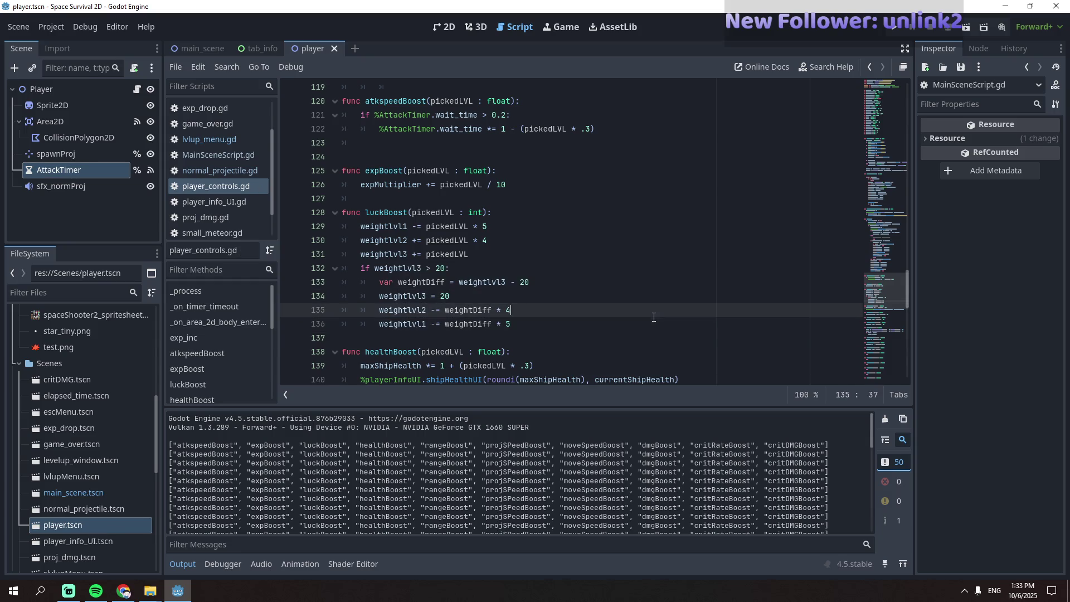
left_click(642, 294)
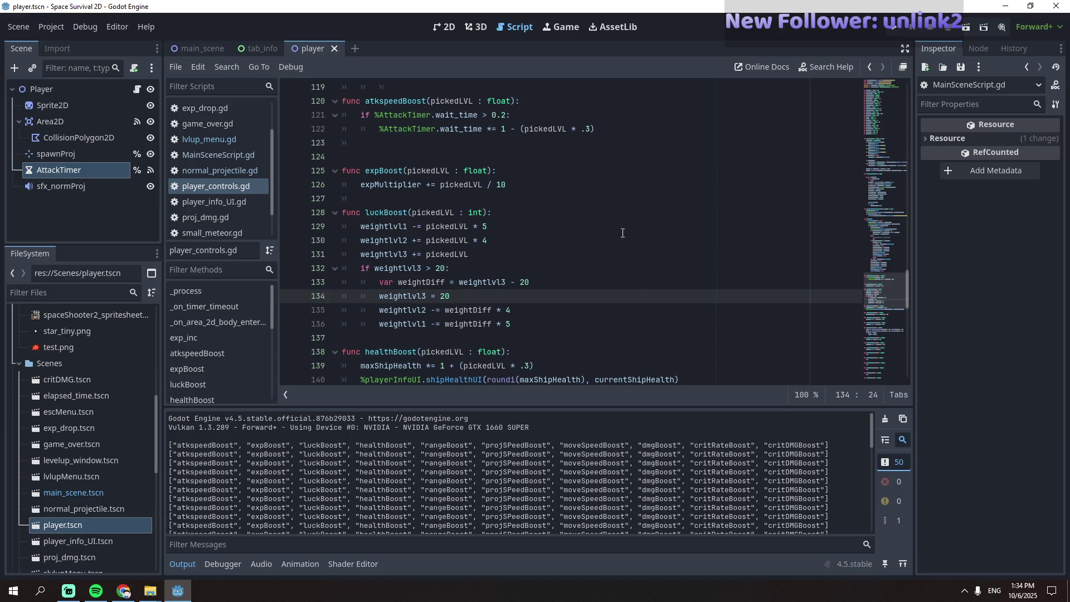
- Browse game_over.gd, exp_drop.gd and MainSceneScript.gd, then return to player_controls.gd
left_click(223, 123)
left_click(230, 109)
left_click(230, 127)
left_click(231, 156)
left_click(236, 184)
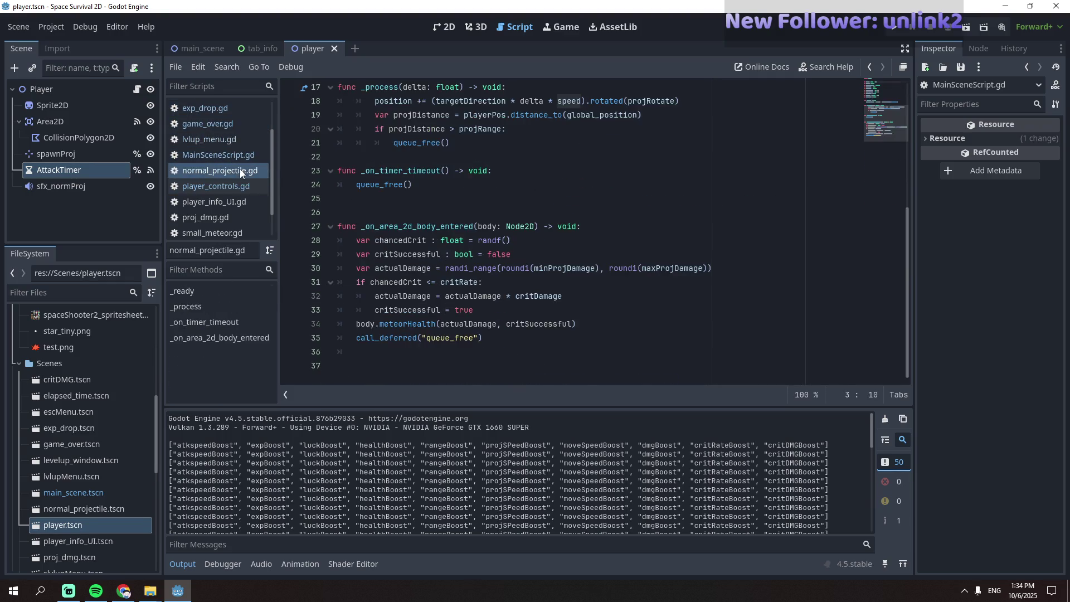
- Look through proj_dmg.gd and normal_projectile.gd, then bring up lvlup_menu.gd
scroll(472, 255, "up", 10)
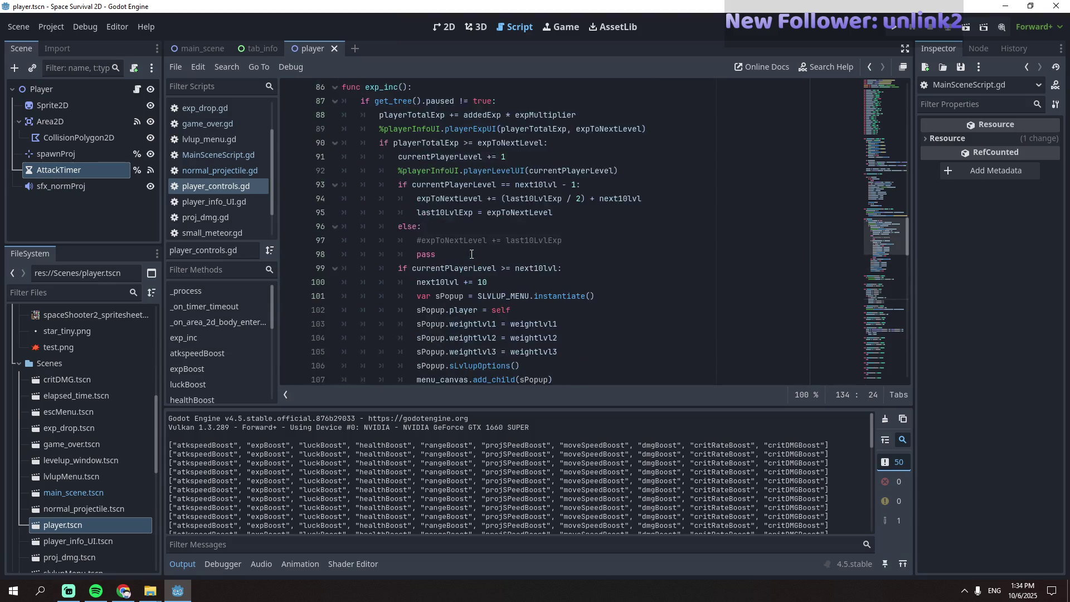
scroll(471, 254, "up", 20)
scroll(471, 254, "up", 5)
scroll(472, 254, "down", 2)
left_click(228, 203)
left_click(220, 219)
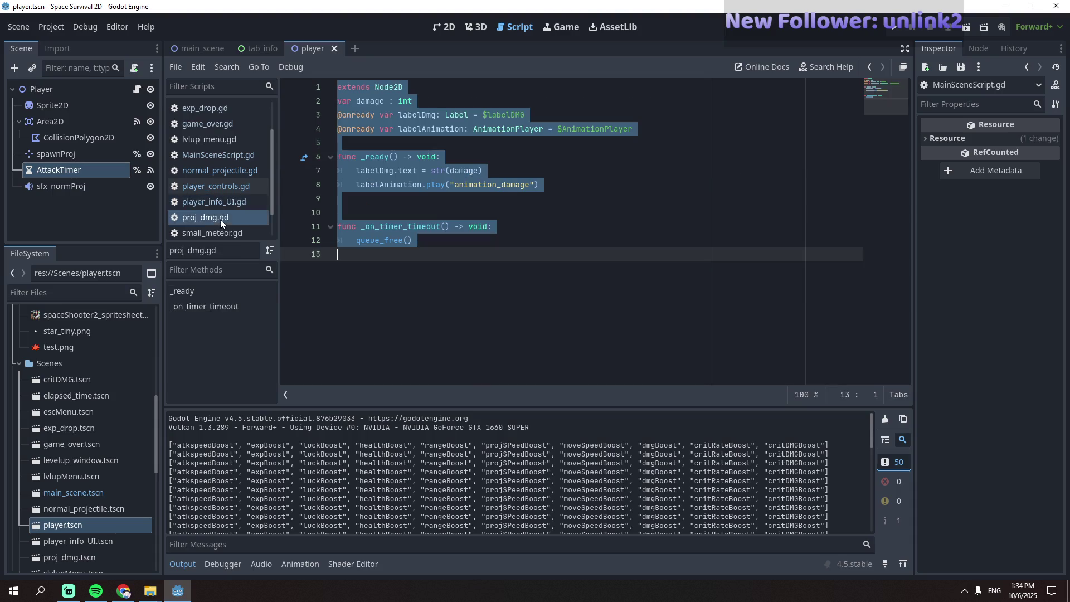
left_click(225, 233)
left_click(230, 202)
left_click(238, 172)
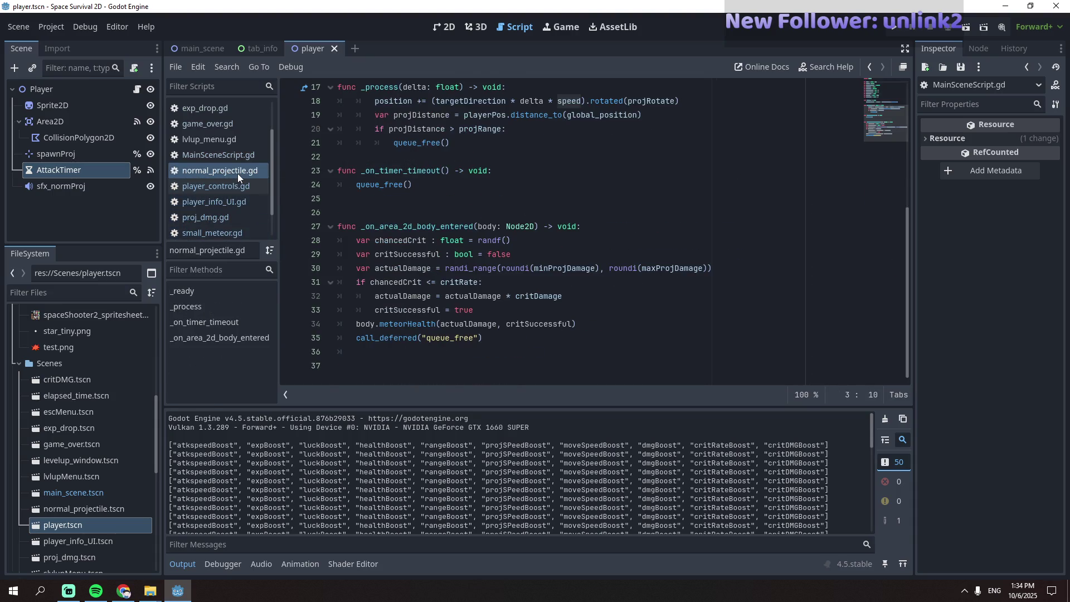
left_click(244, 156)
left_click(254, 141)
scroll(523, 272, "down", 10)
- Comment out the upgradeOptions entries from rangeBoost through critDMGBoost with Ctrl+K
scroll(523, 272, "up", 7)
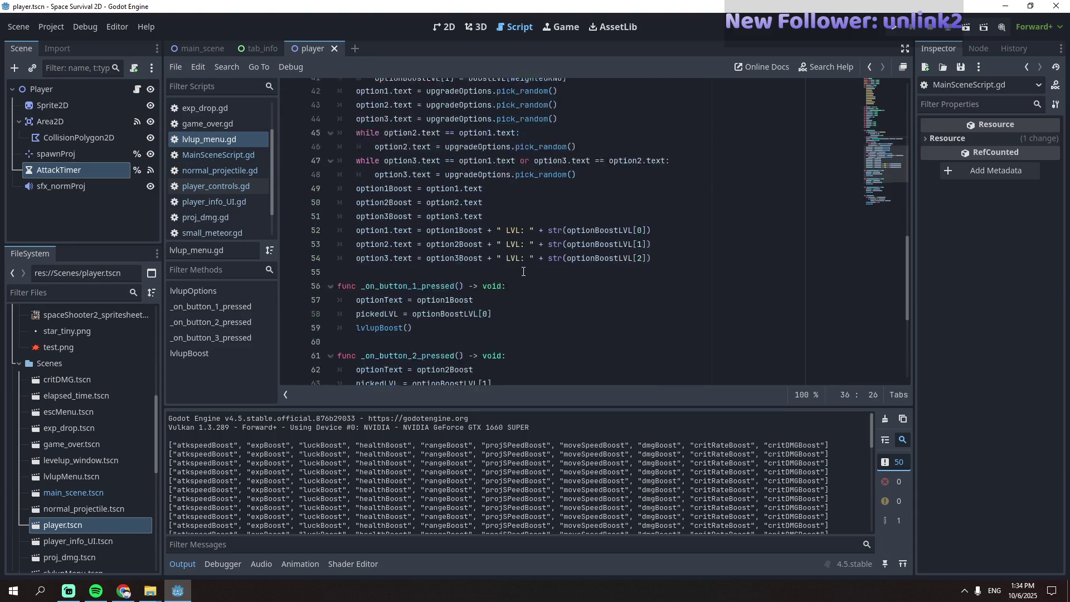
scroll(522, 271, "up", 2)
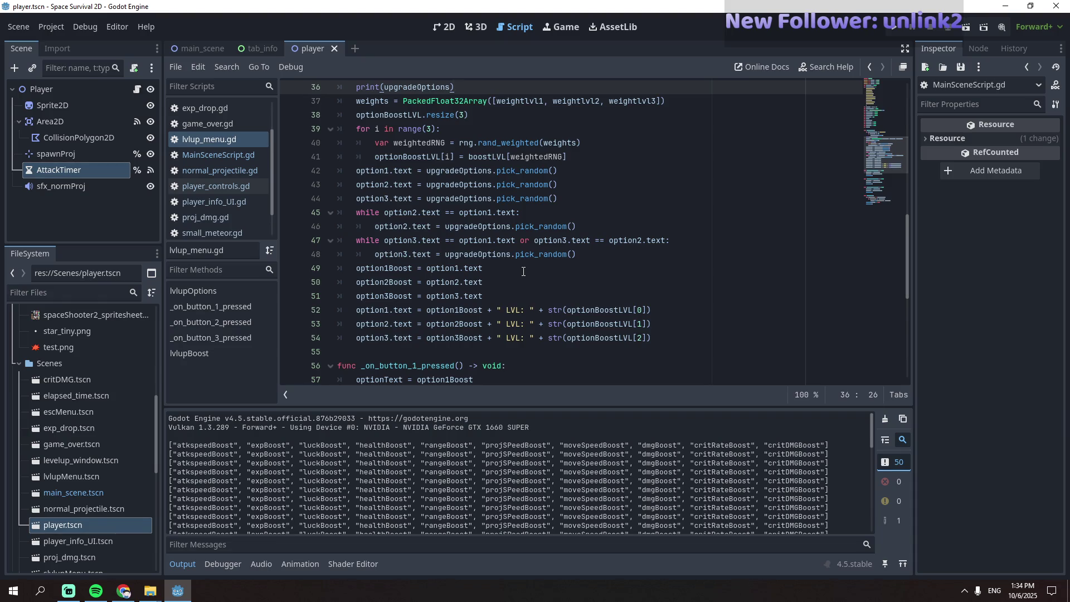
scroll(524, 271, "up", 2)
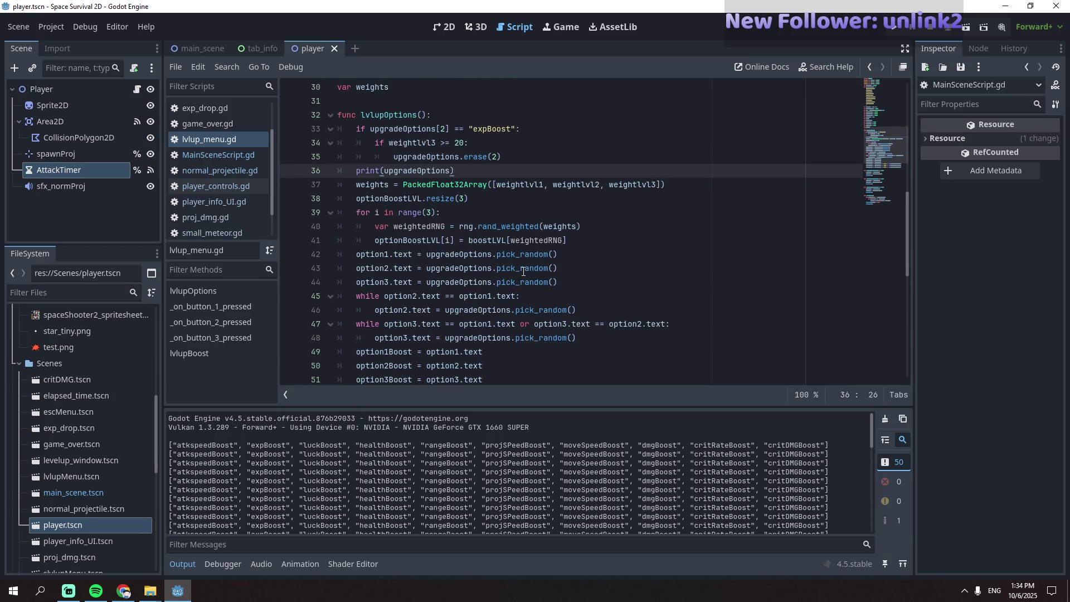
scroll(523, 272, "up", 1)
scroll(524, 272, "up", 1)
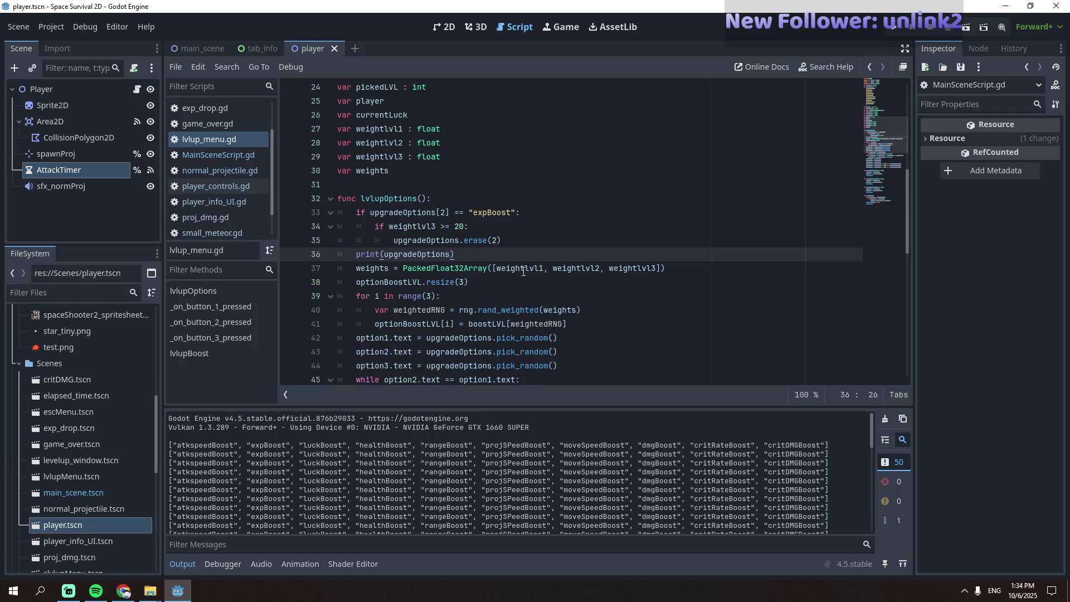
scroll(524, 271, "up", 7)
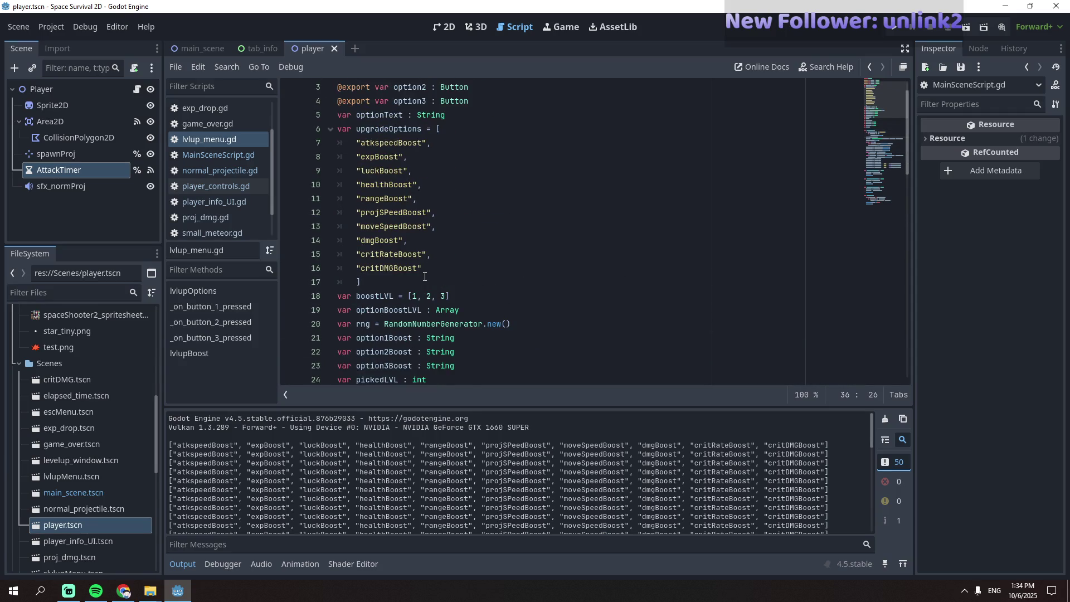
mouse_move(358, 198)
left_mouse_down()
mouse_move(449, 273)
mouse_move(467, 264)
left_mouse_up()
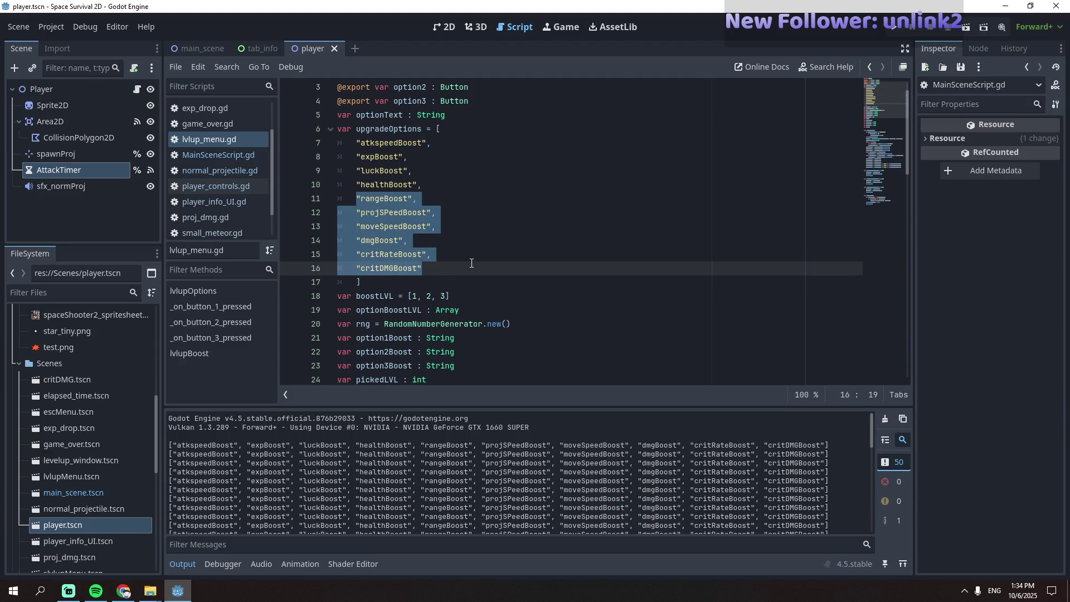
scroll(469, 263, "down", 12)
scroll(472, 263, "down", 6)
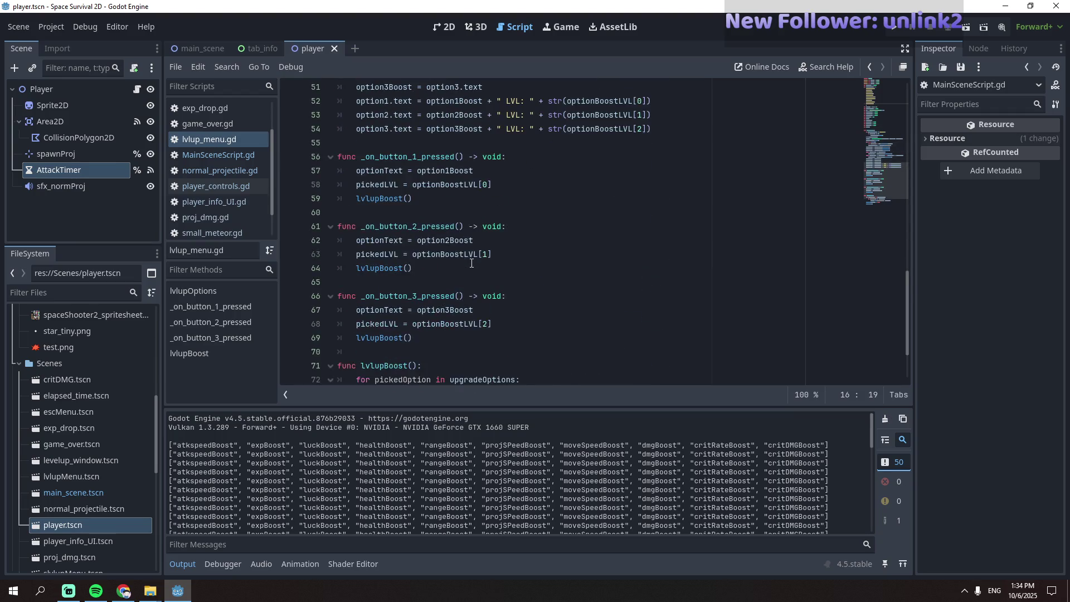
scroll(472, 263, "up", 12)
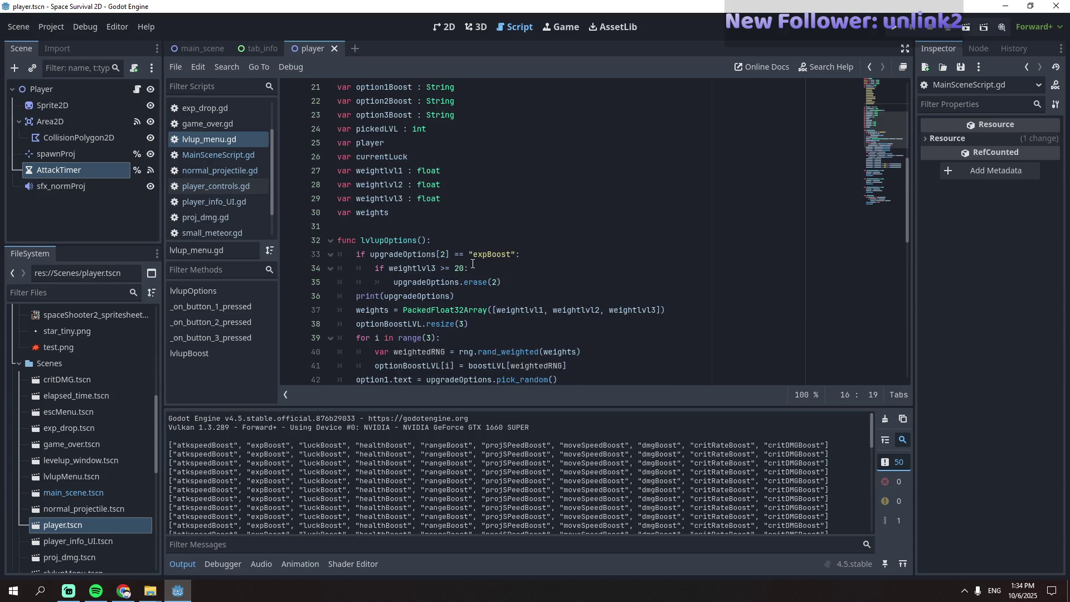
scroll(473, 263, "up", 6)
key("ctrl+k")
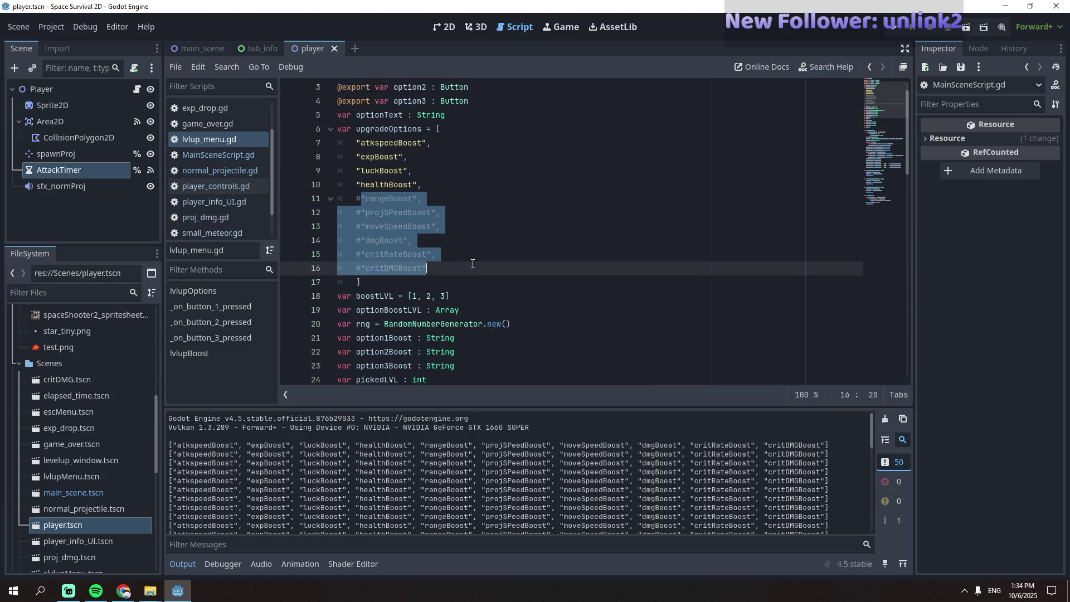
- Remove the trailing comma after healthBoost and launch a test run with F5
left_click(433, 190)
key("BackSpace")
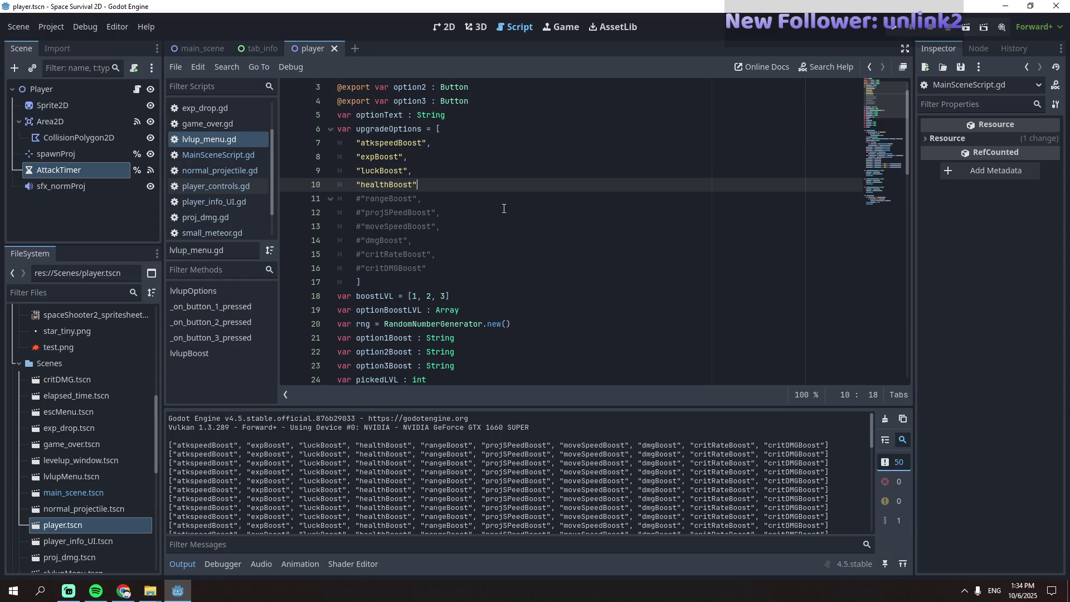
key("F5")
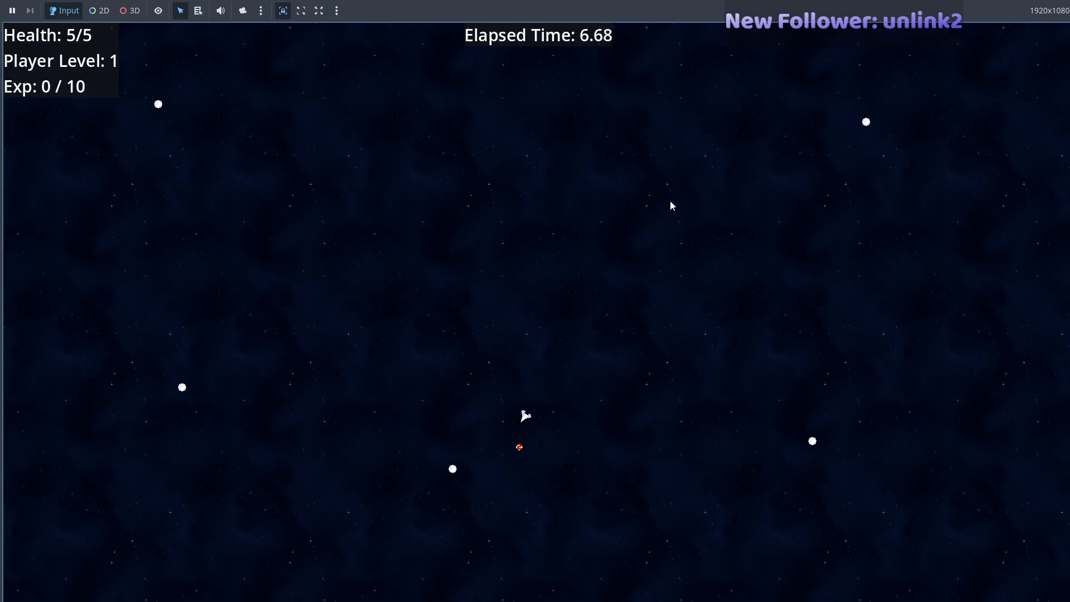
- Fly the ship to gather experience, check the printed upgrade list, and pick luckBoost
key("alt+Tab")
key("alt+Tab")
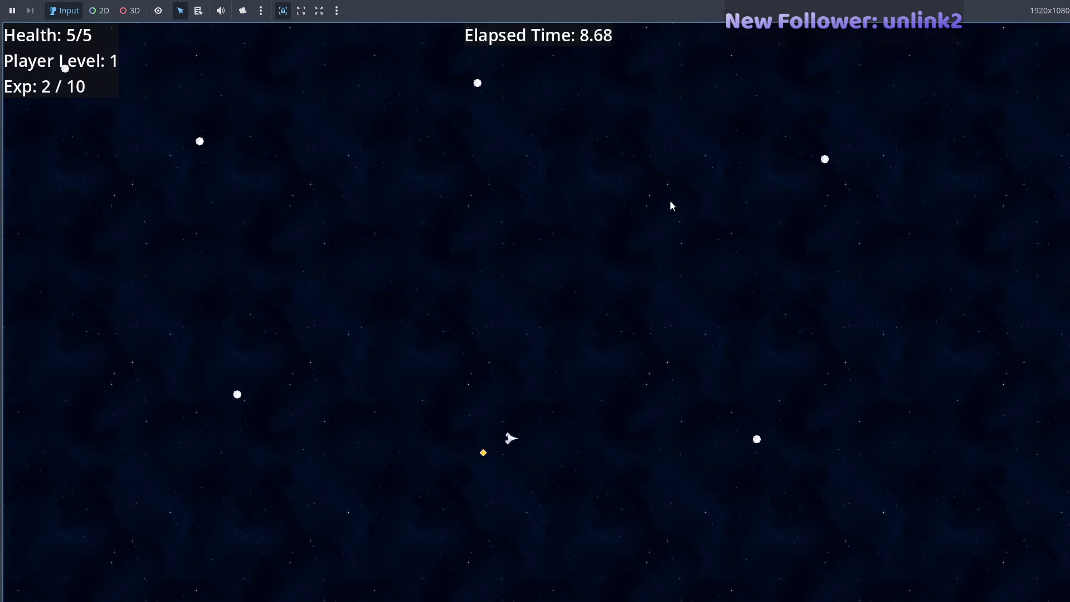
key("a")
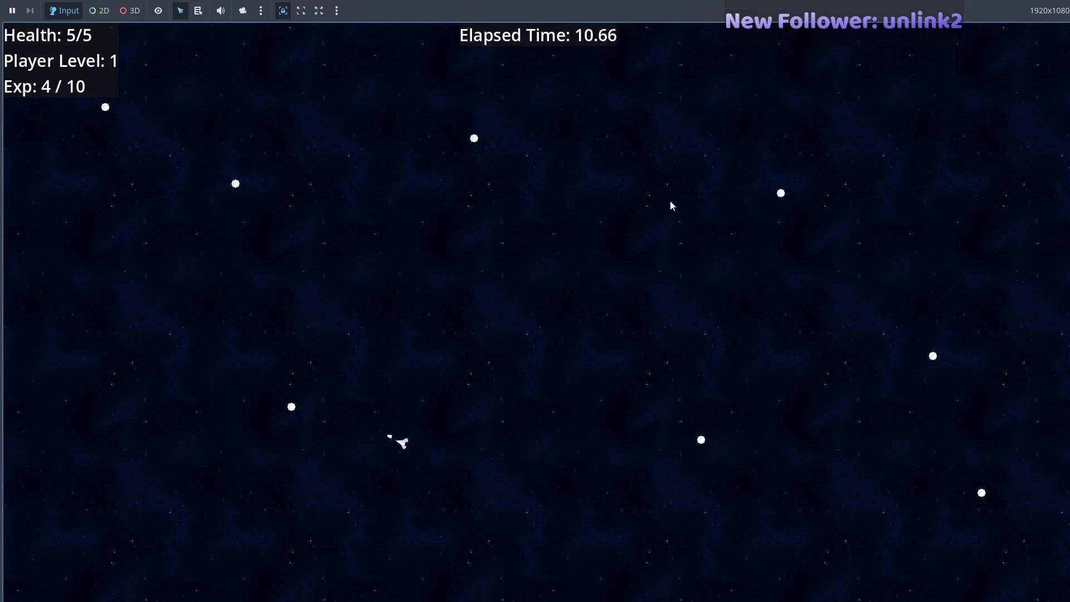
key("w")
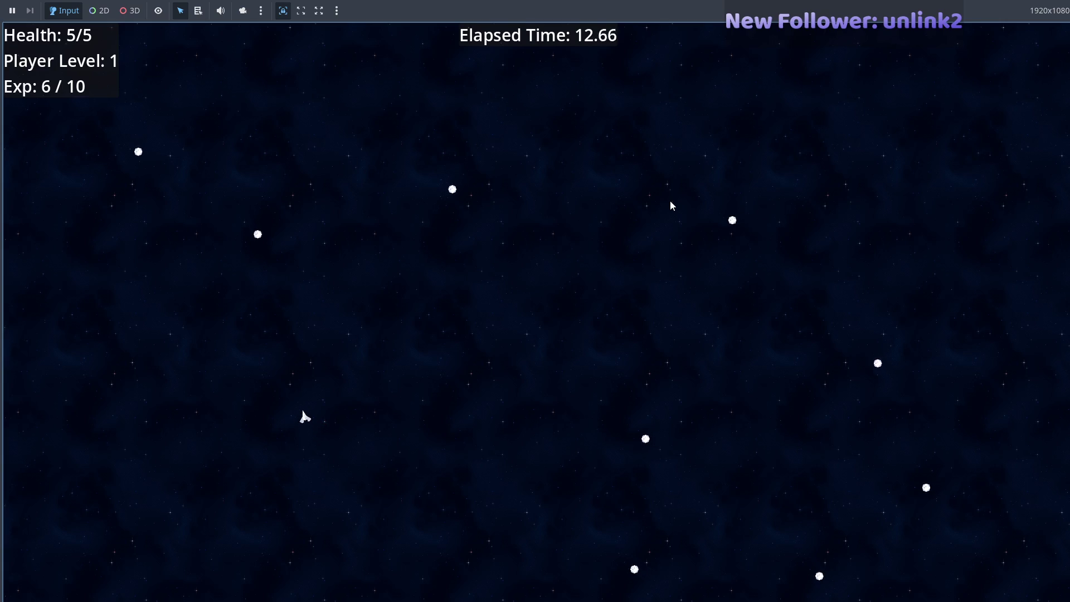
key("a")
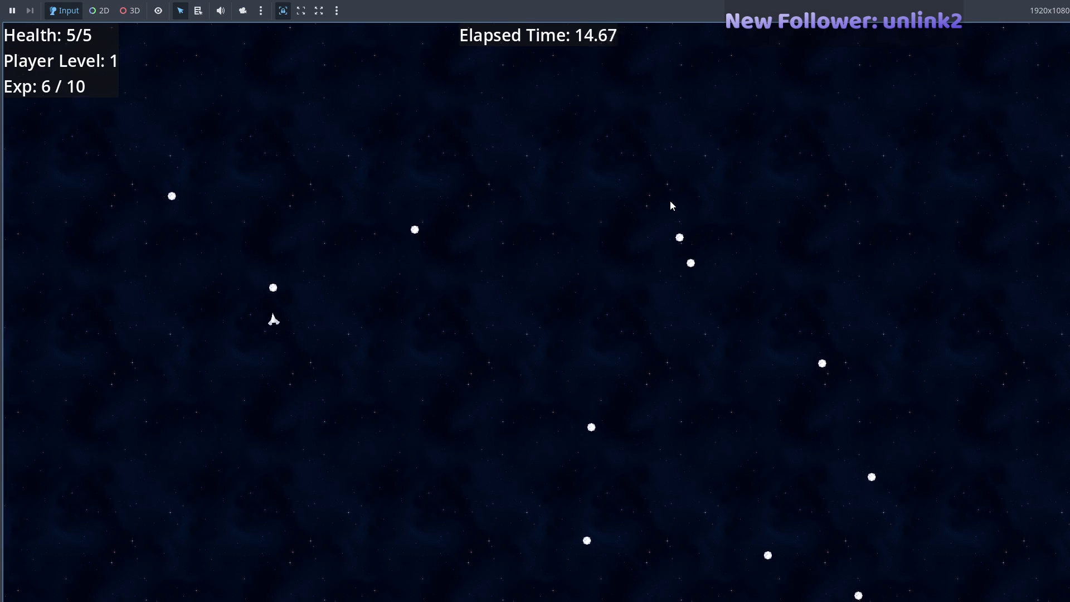
key("d")
key("d")
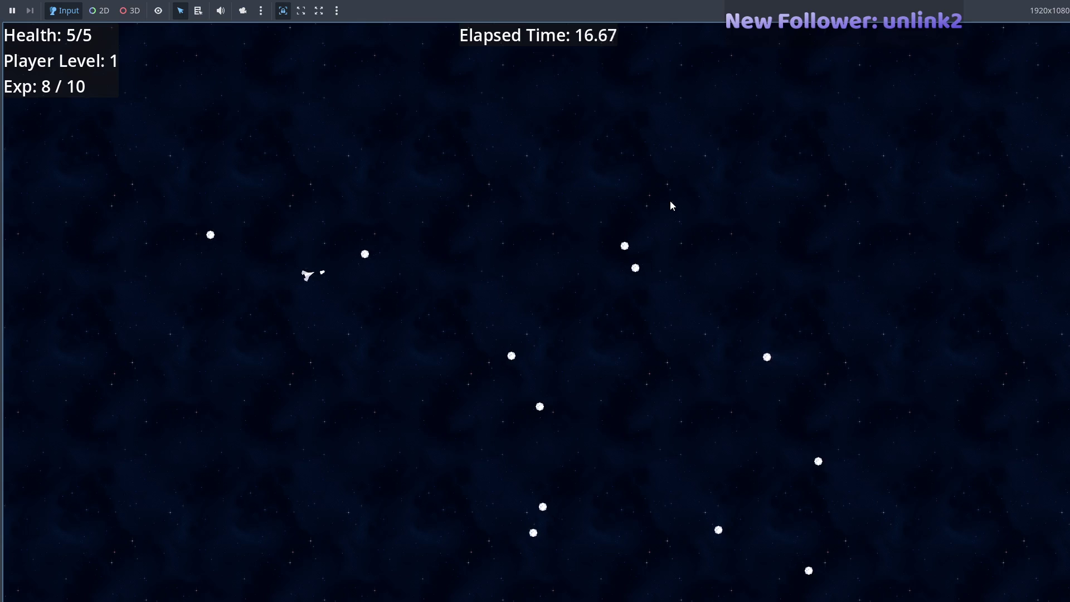
key("alt+Tab")
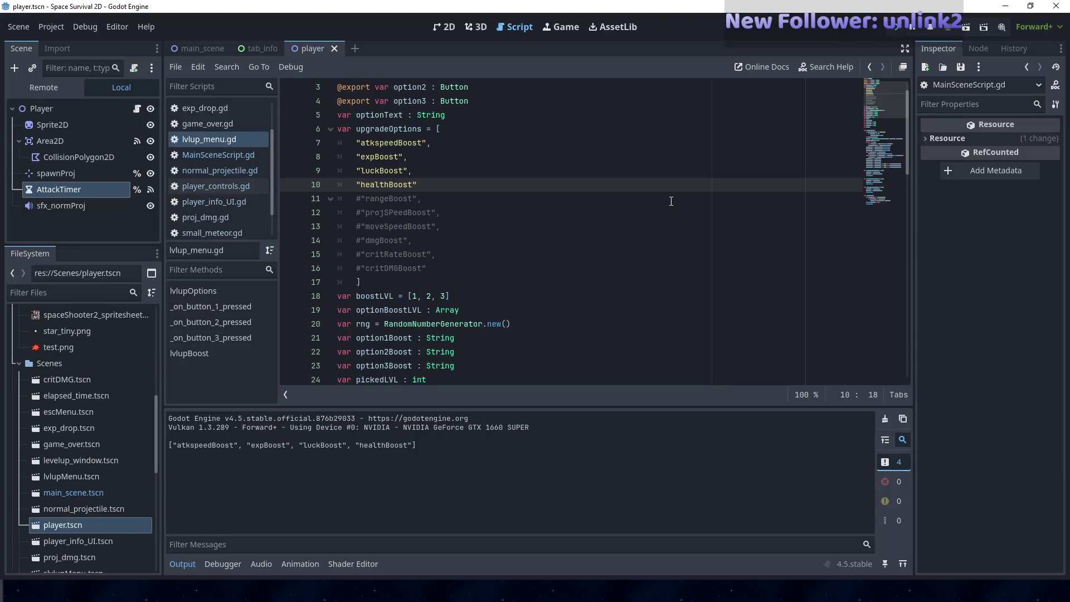
key("alt+Tab")
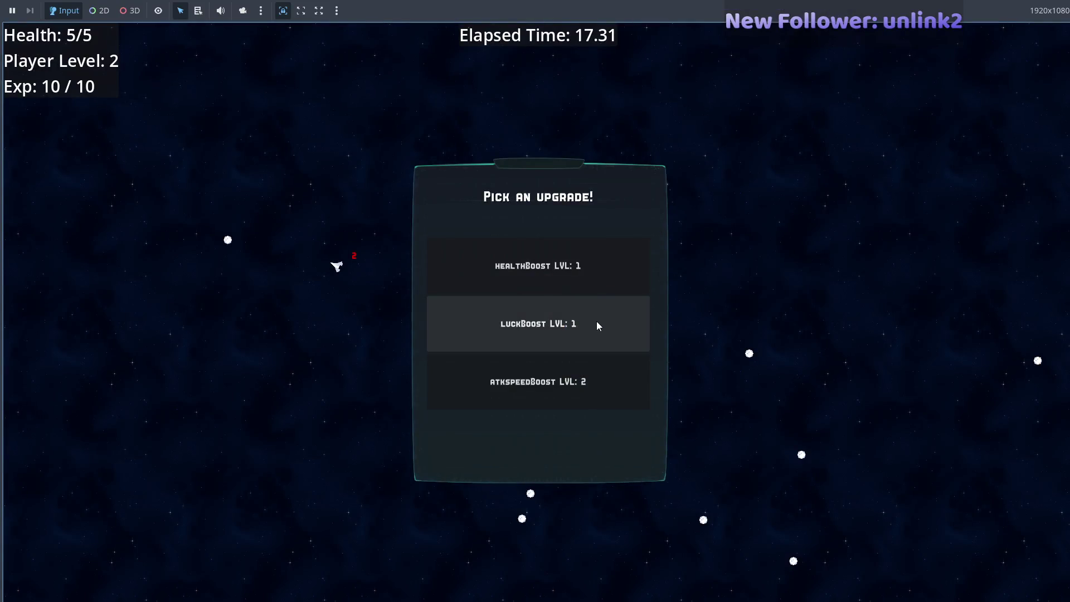
left_click(597, 325)
key("s")
key("d")
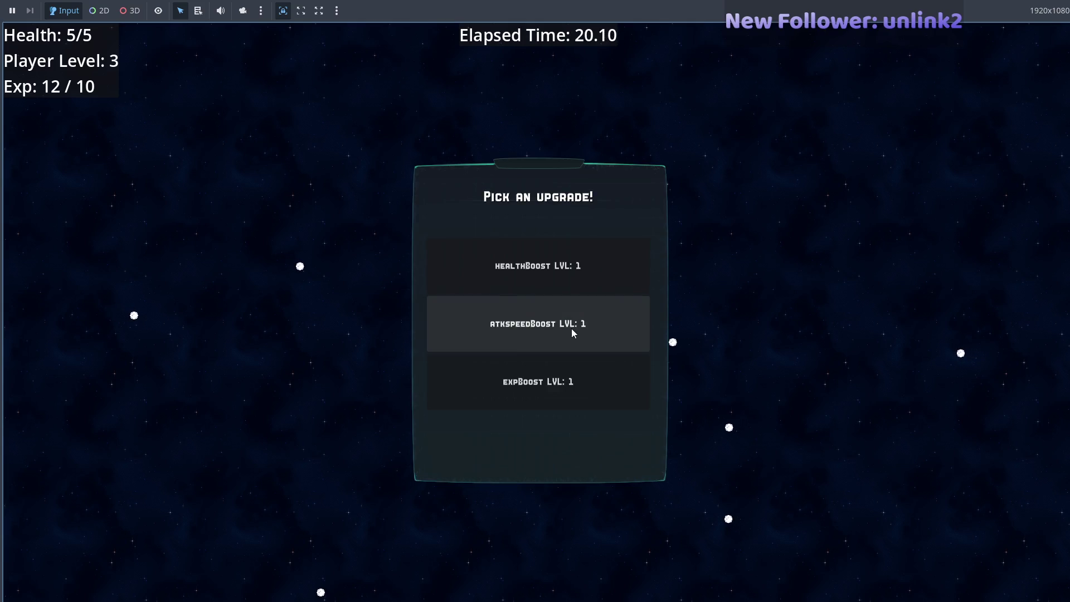
- Pick atkspeedBoost and luckBoost at successive level-ups, checking Luck in Ship Information
left_click(571, 330)
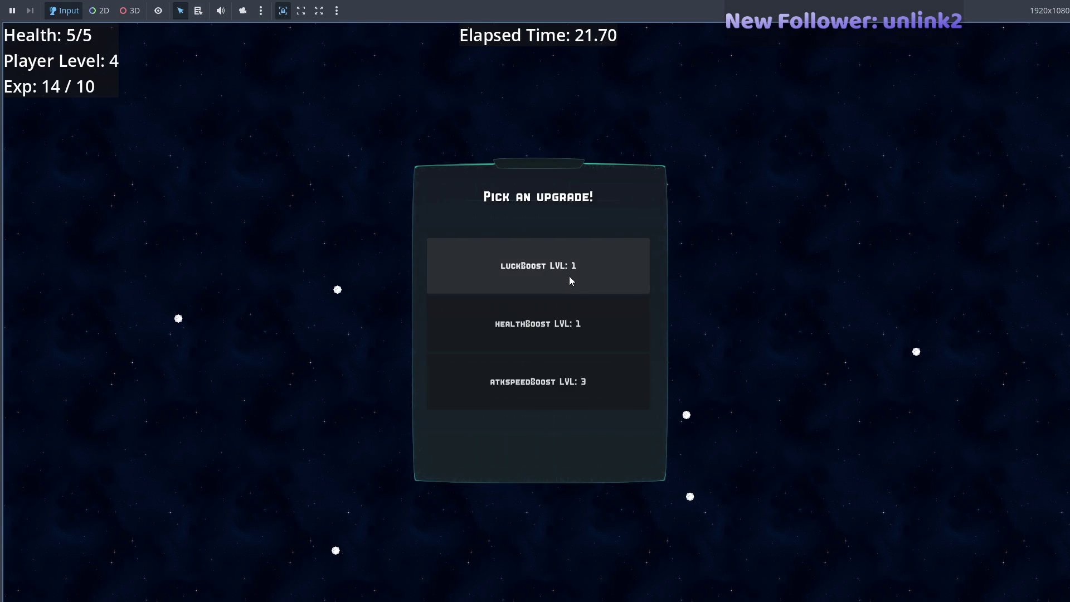
left_click(563, 379)
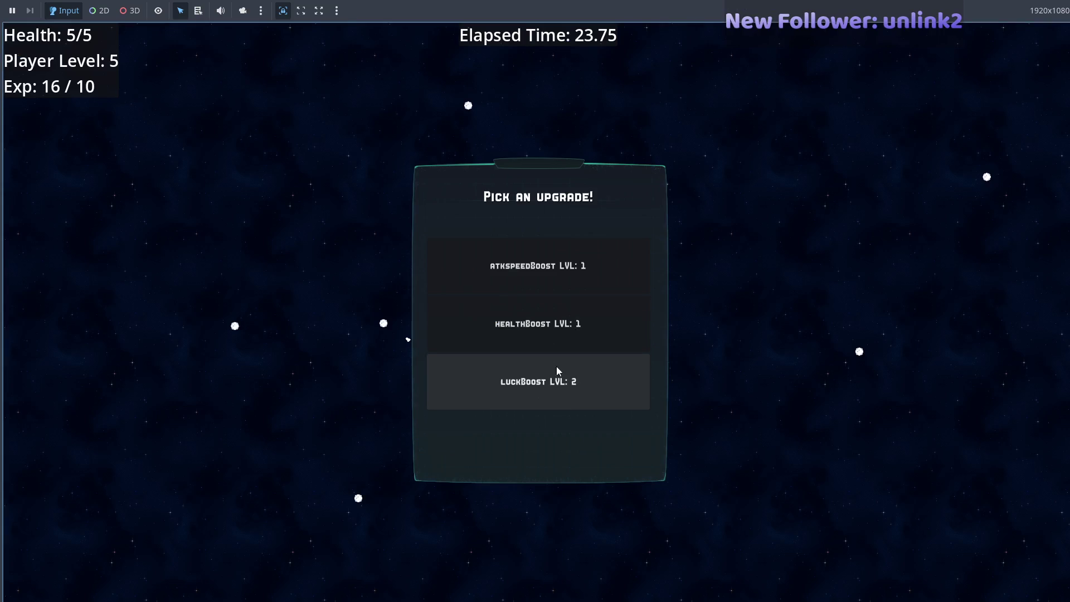
left_click(555, 376)
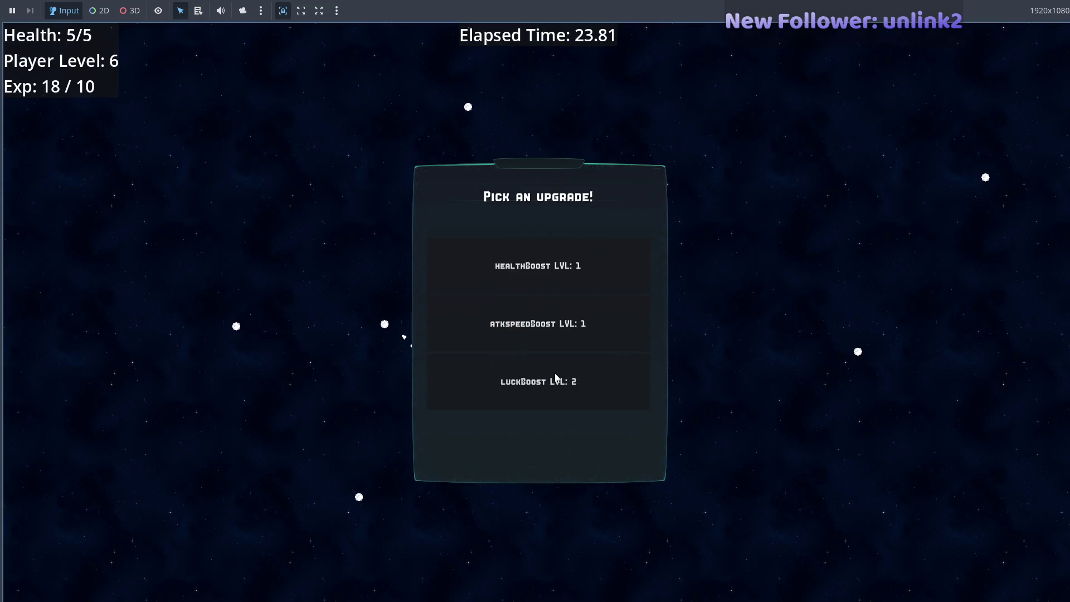
left_click(571, 337)
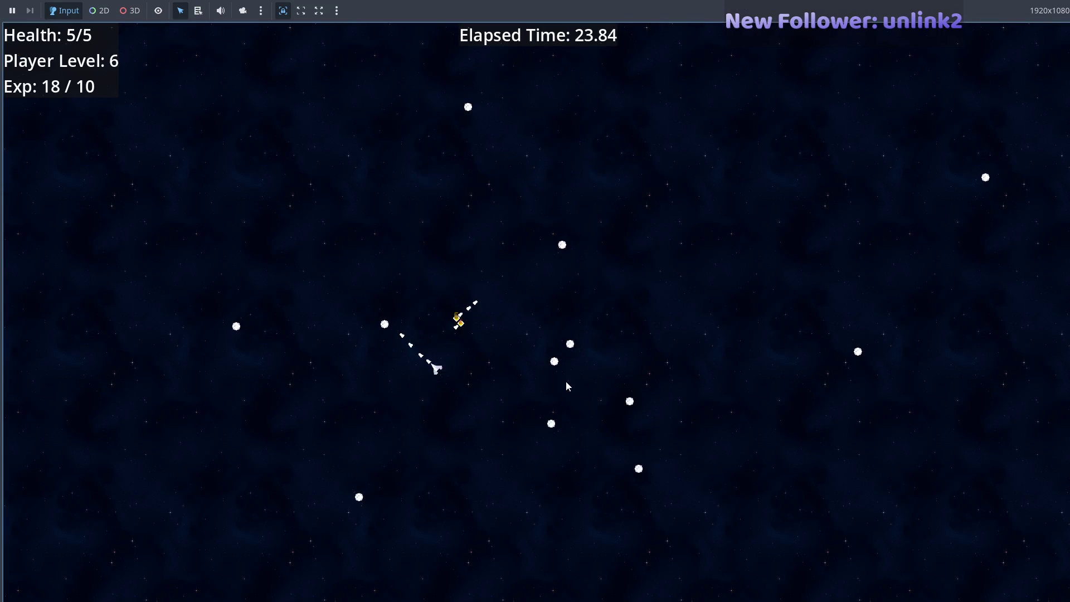
key("Escape")
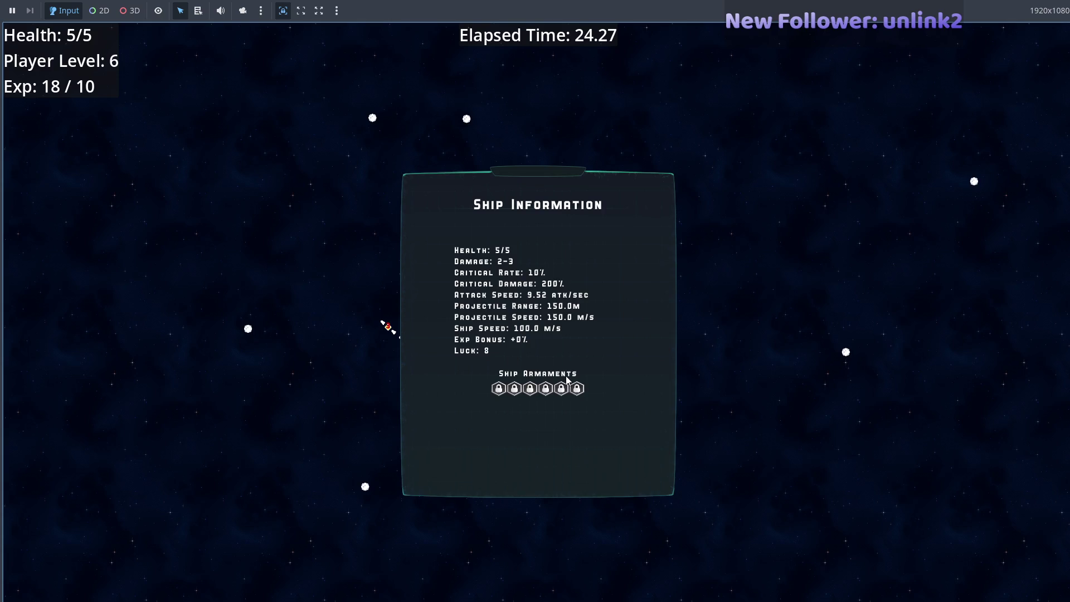
key("Escape")
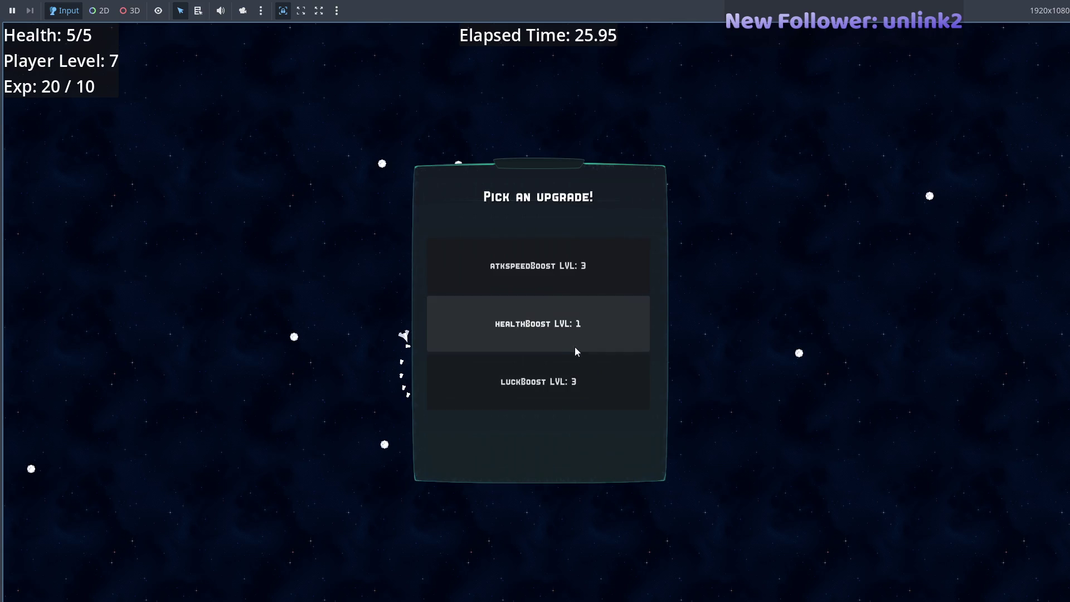
left_click(560, 379)
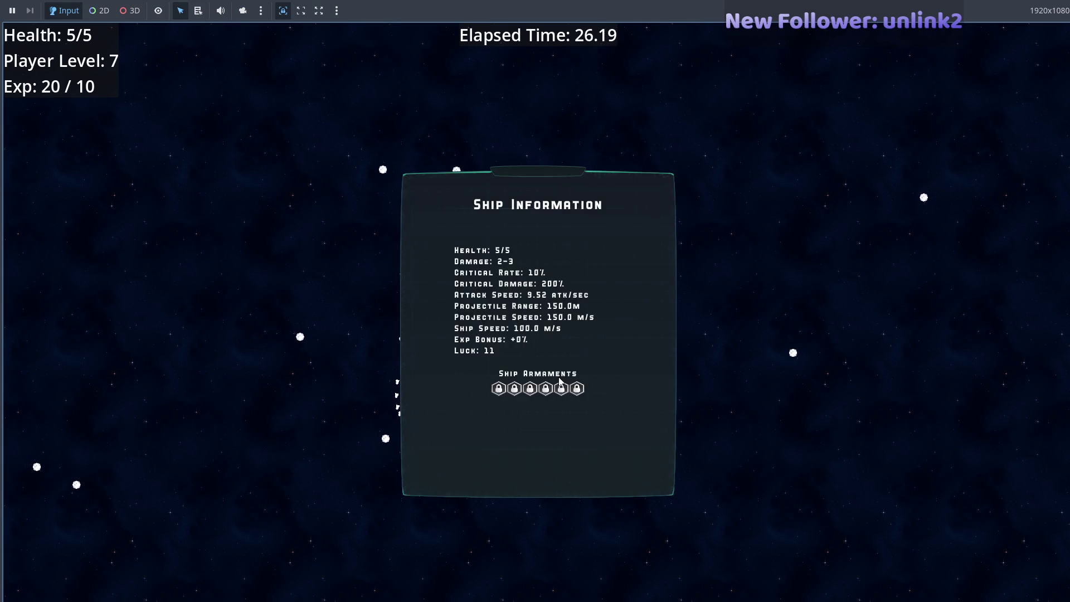
key("Escape")
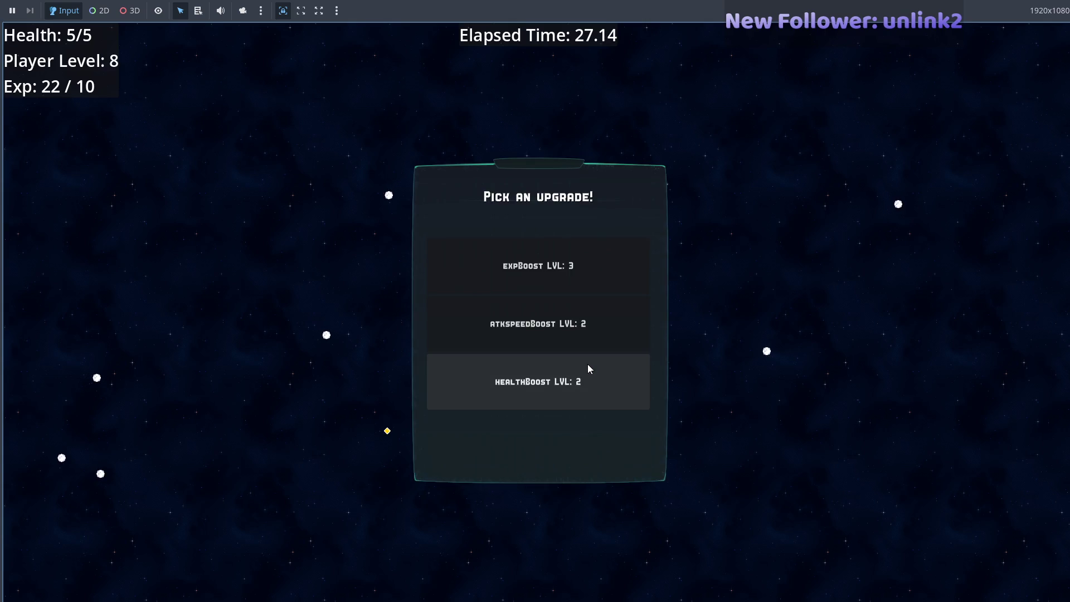
left_click(584, 342)
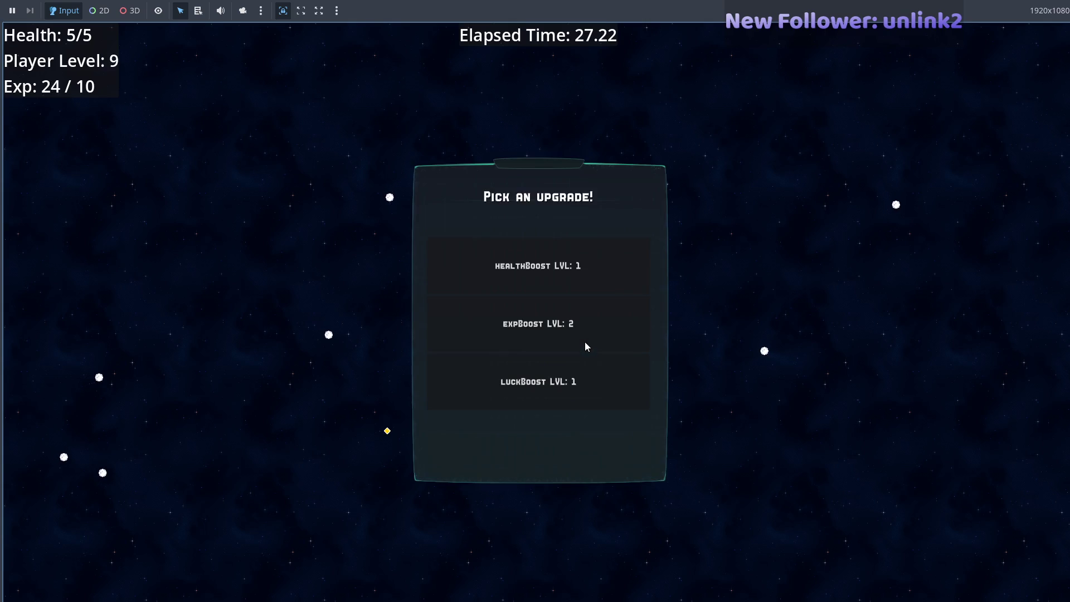
left_click(571, 378)
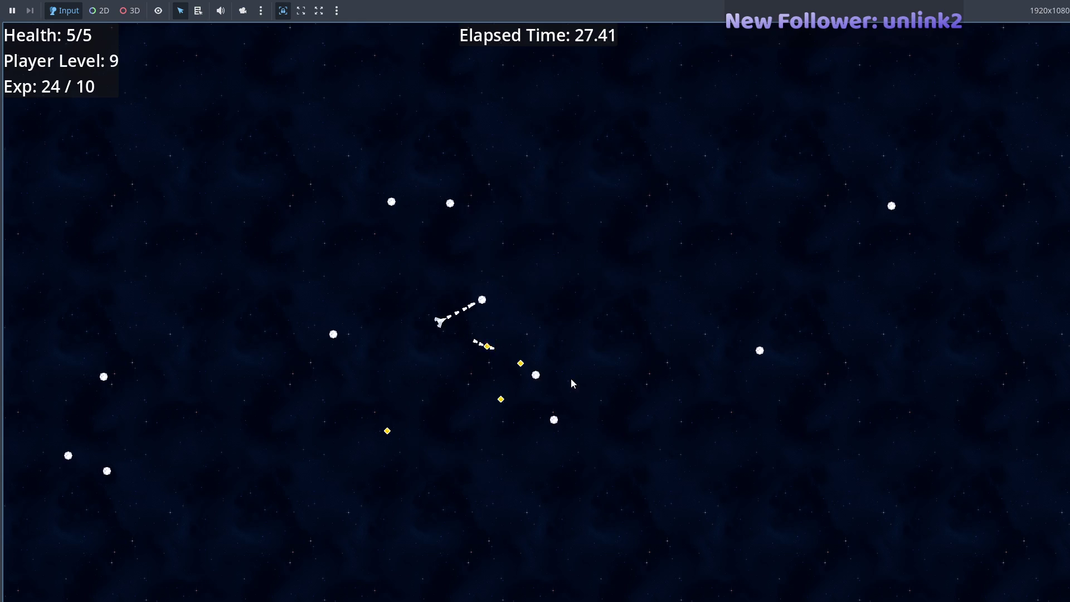
key("Escape")
key("Escape")
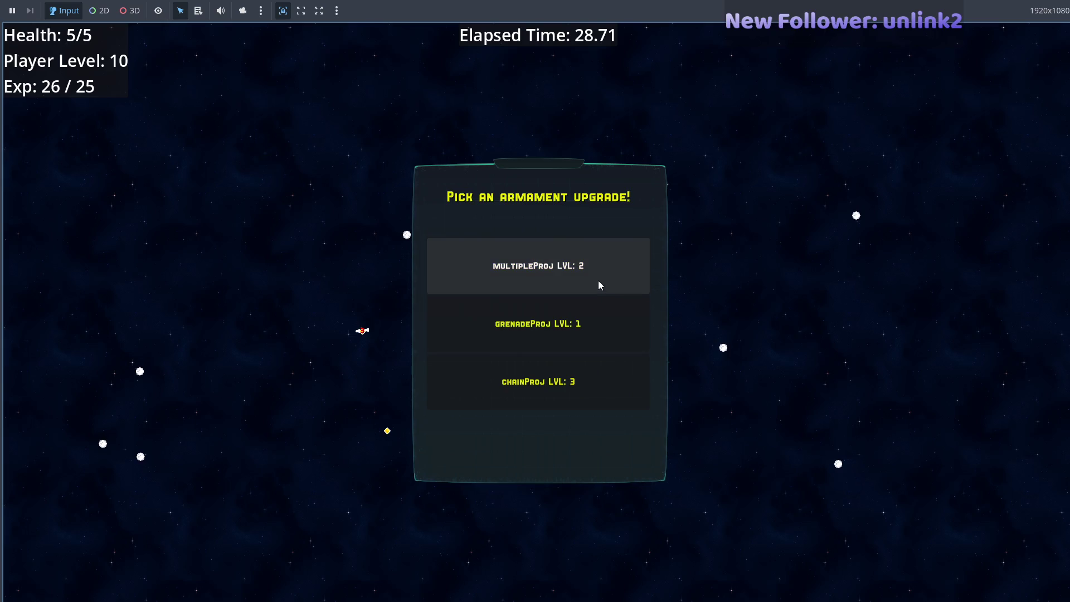
- Take the multipleProj armament, then luckBoost and atkspeedBoost, checking Ship Information
left_click(598, 280)
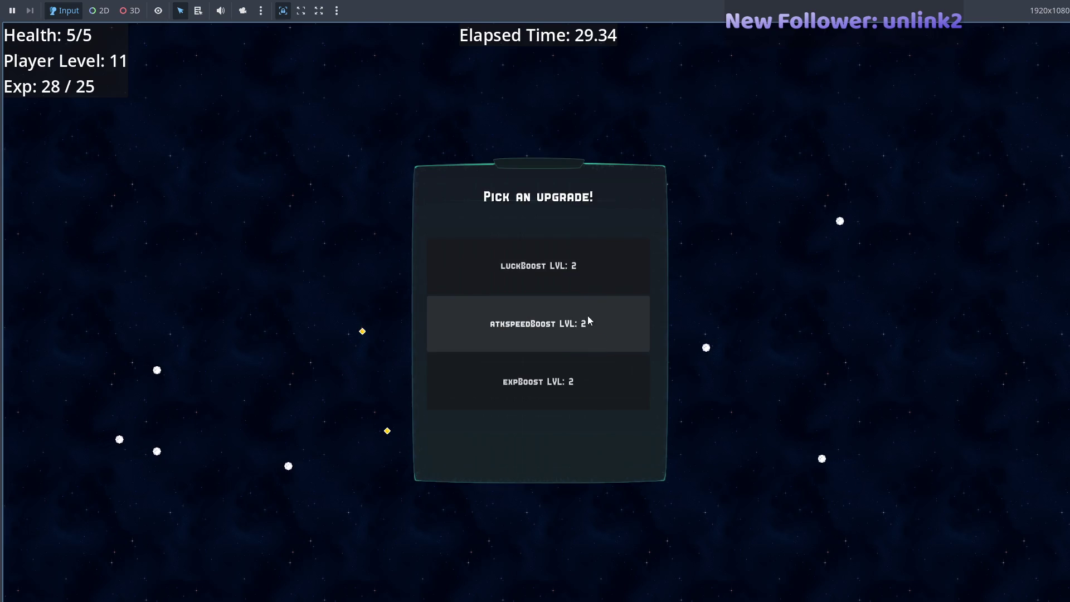
left_click(593, 272)
key("Escape")
key("Escape")
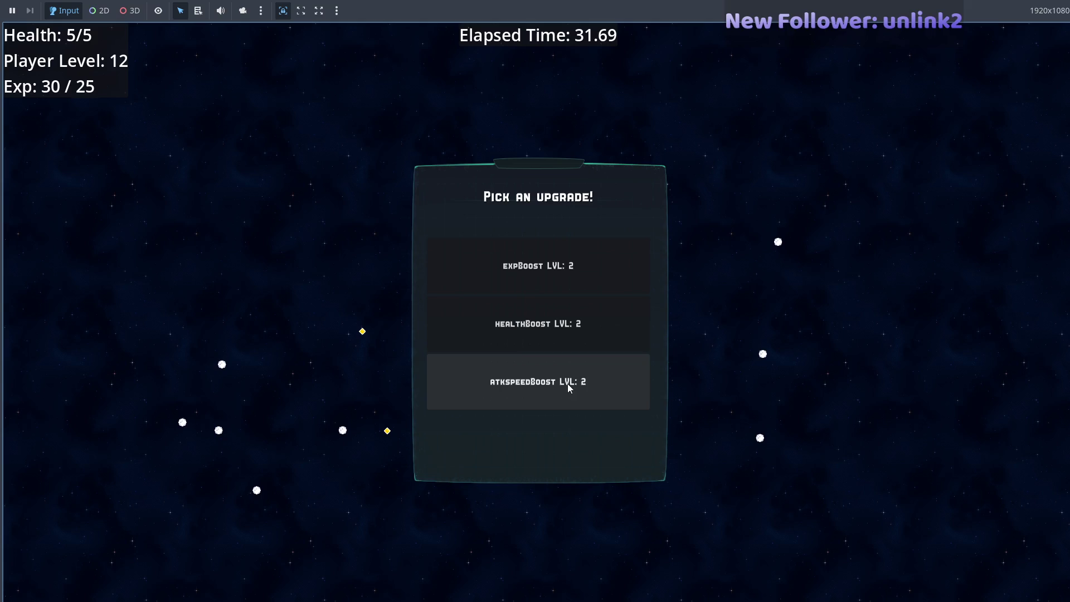
left_click(571, 382)
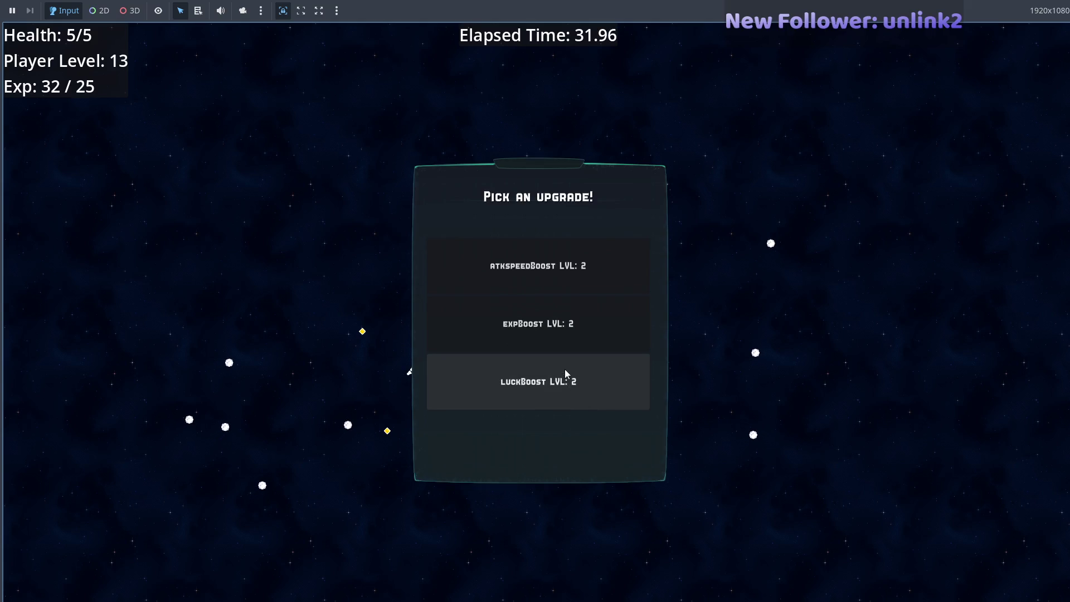
left_click(564, 381)
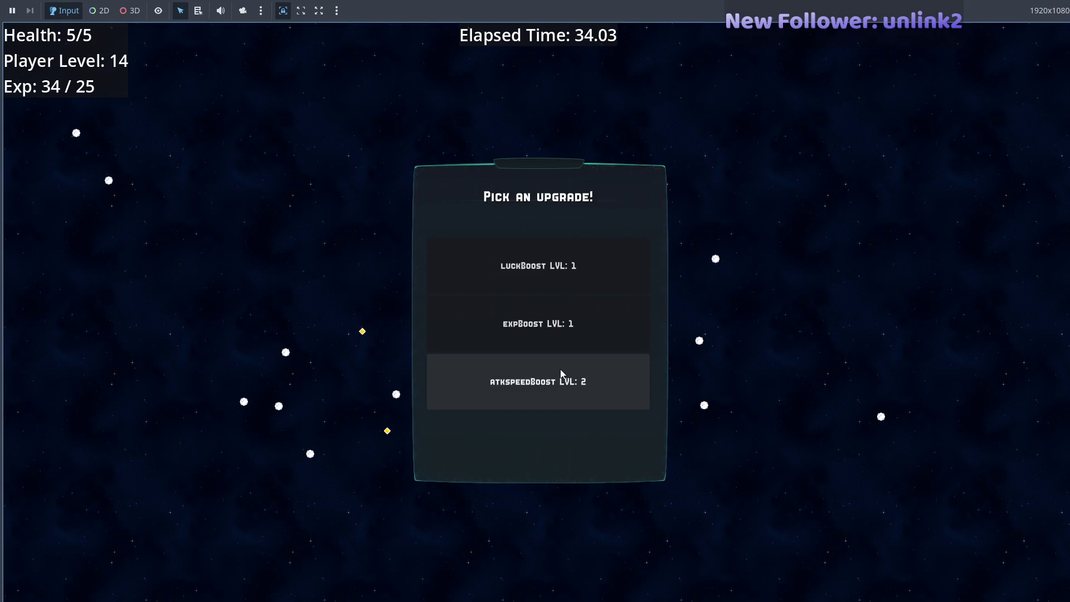
left_click(572, 279)
key("Escape")
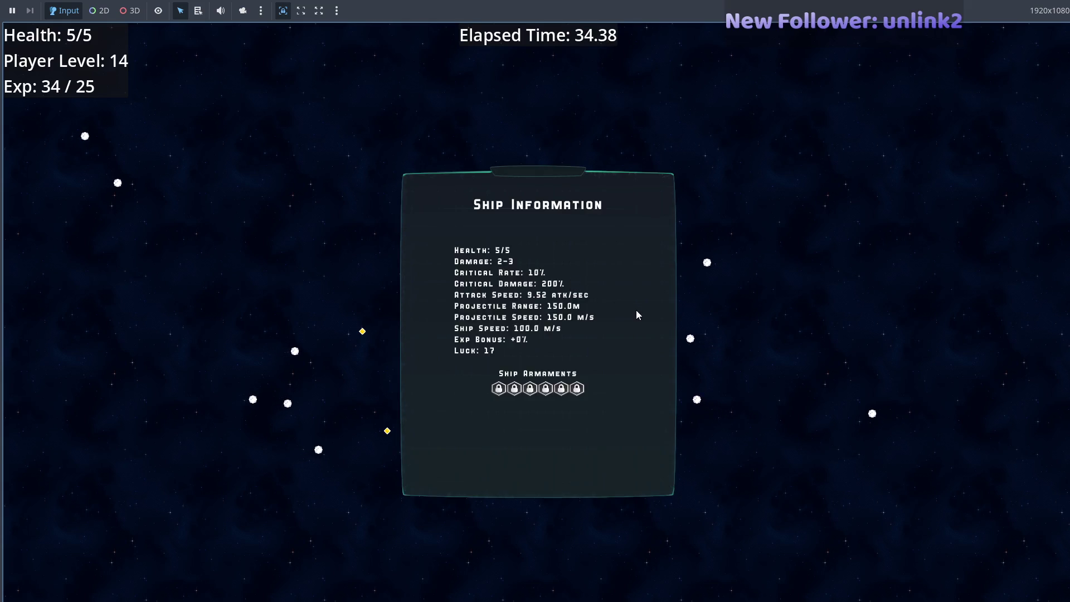
key("Escape")
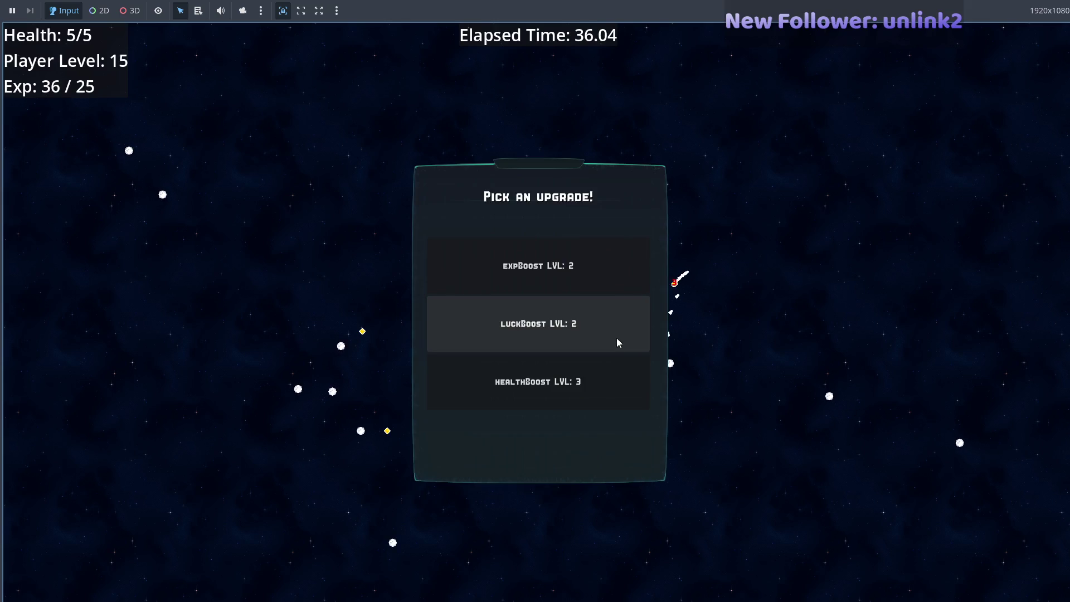
- Pick luckBoost twice more, check Ship Information, then return to the script editor
left_click(585, 340)
key("Escape")
key("Escape")
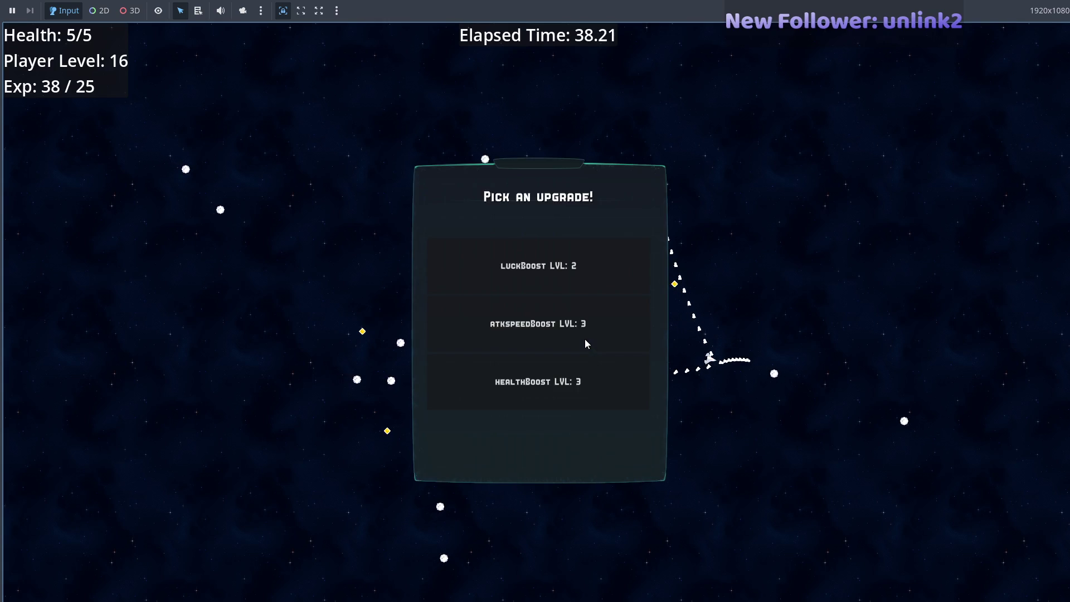
left_click(564, 282)
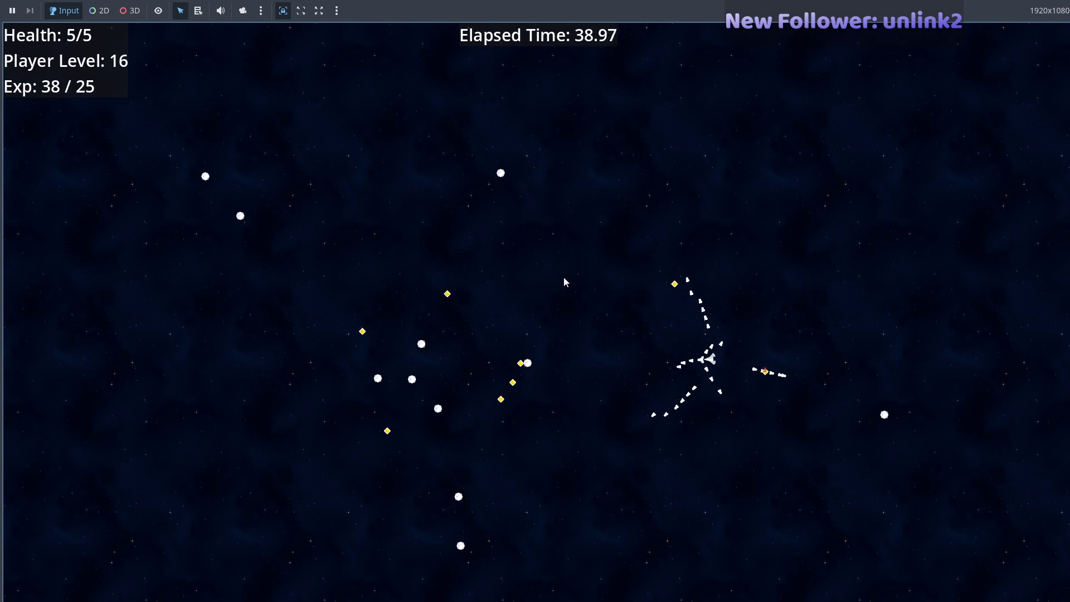
key("Escape")
key("F8")
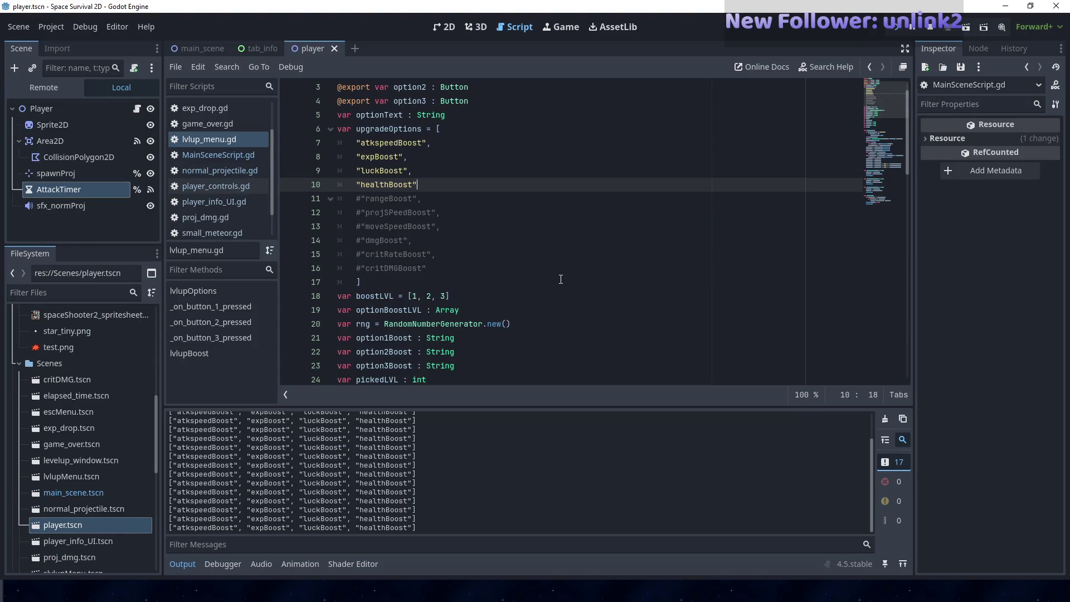
- Back in the game, close Ship Information and choose luckBoost again before returning to the editor
key("alt+Tab")
key("Escape")
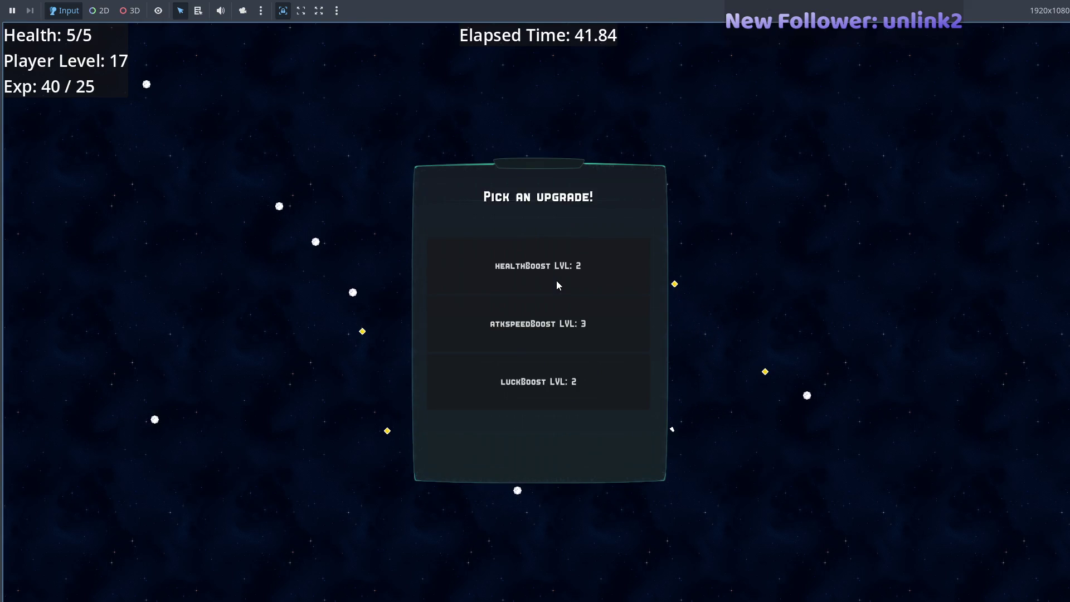
key("alt+Tab")
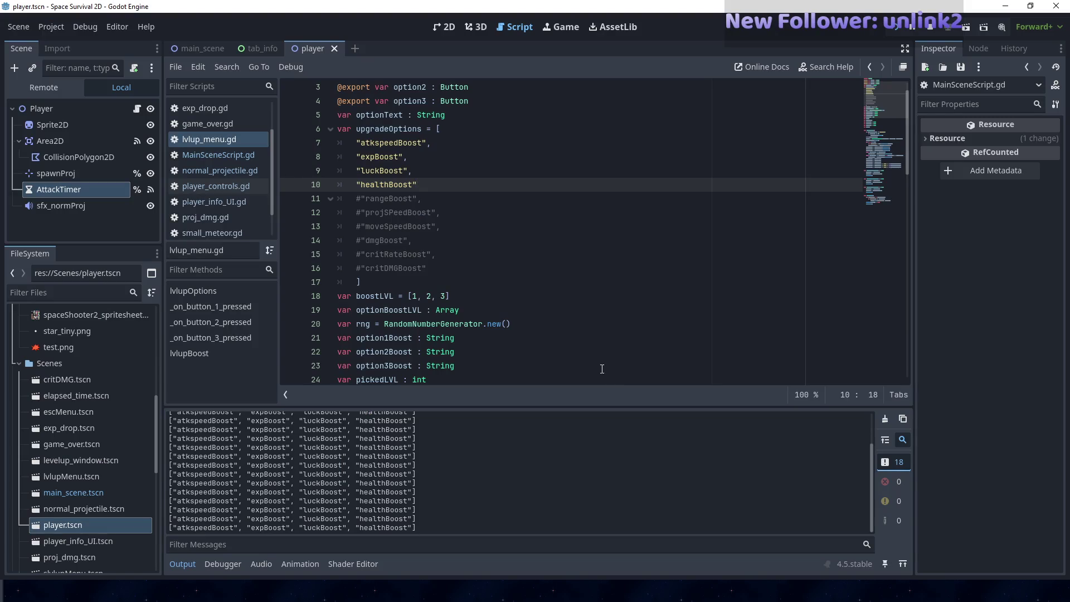
key("alt+Tab")
left_click(577, 378)
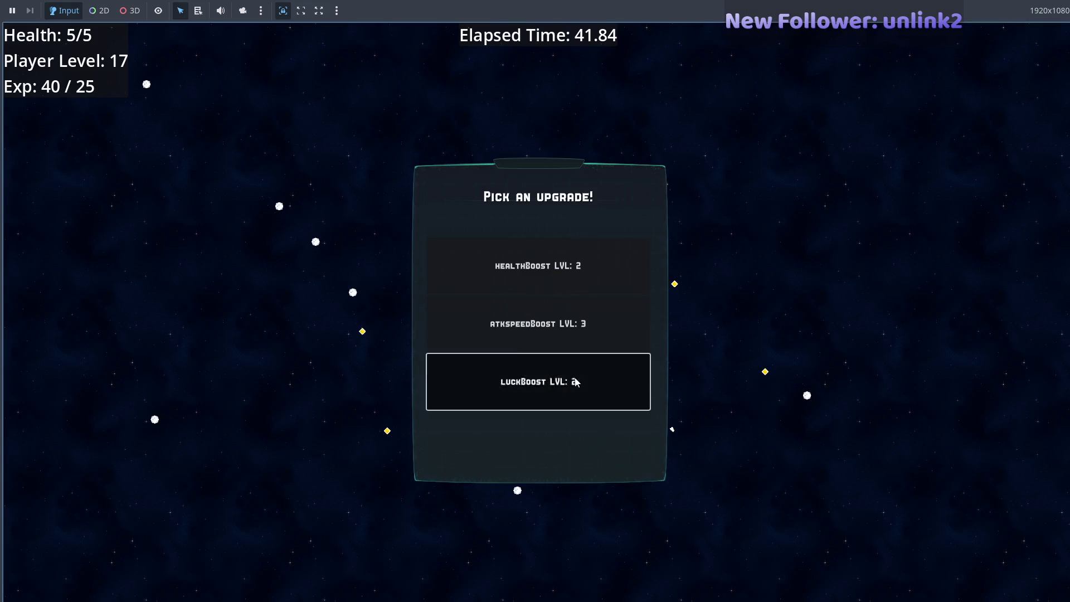
key("Tab")
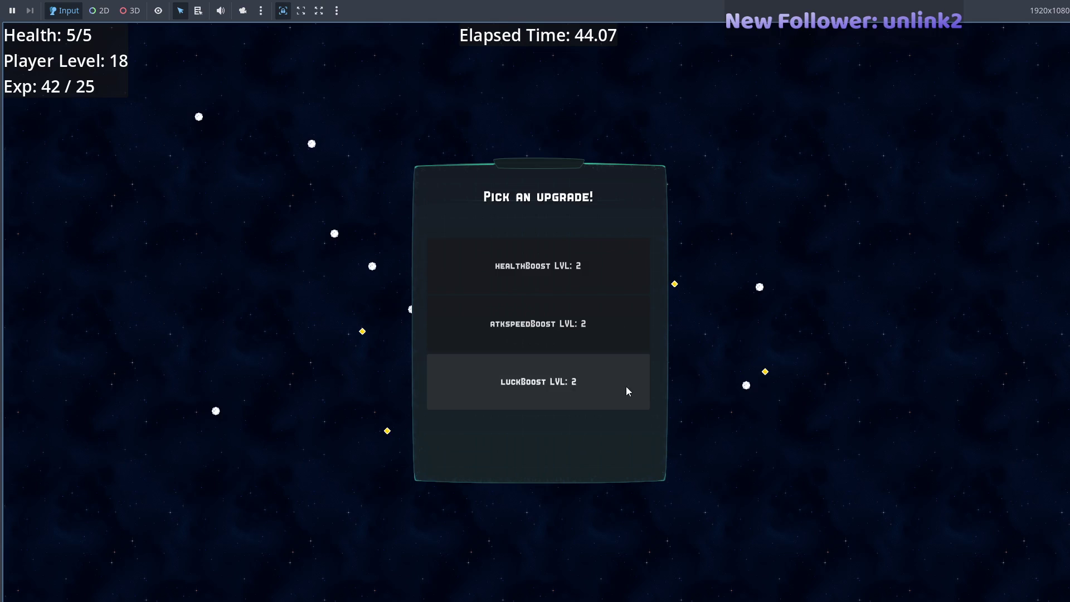
key("alt+Tab")
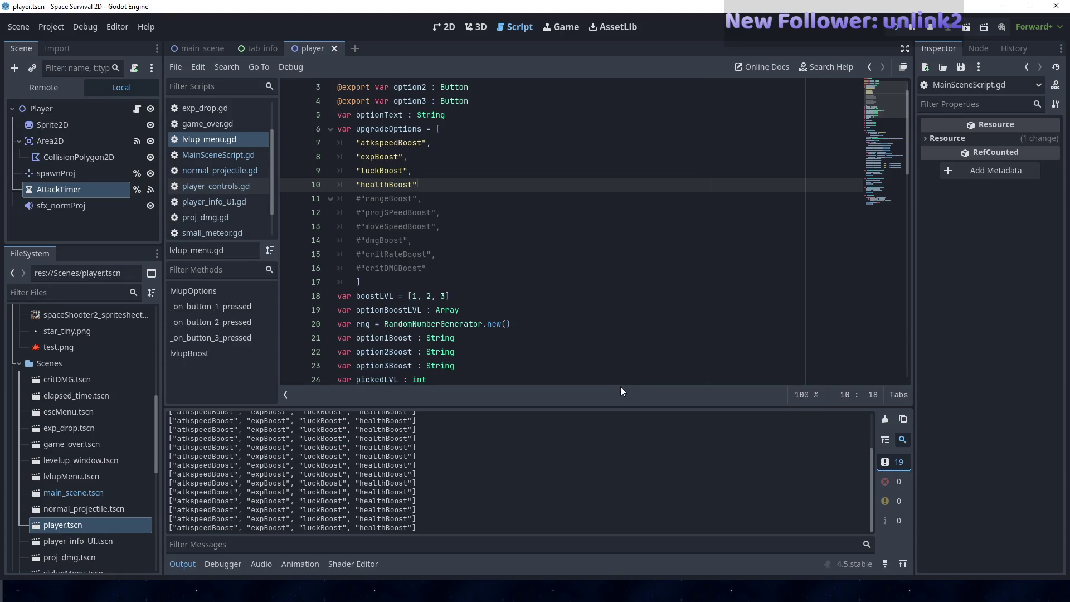
- Stop the game, add print("i am working") inside the weightlvl3 >= 20 check, and relaunch with F5
scroll(585, 361, "down", 8)
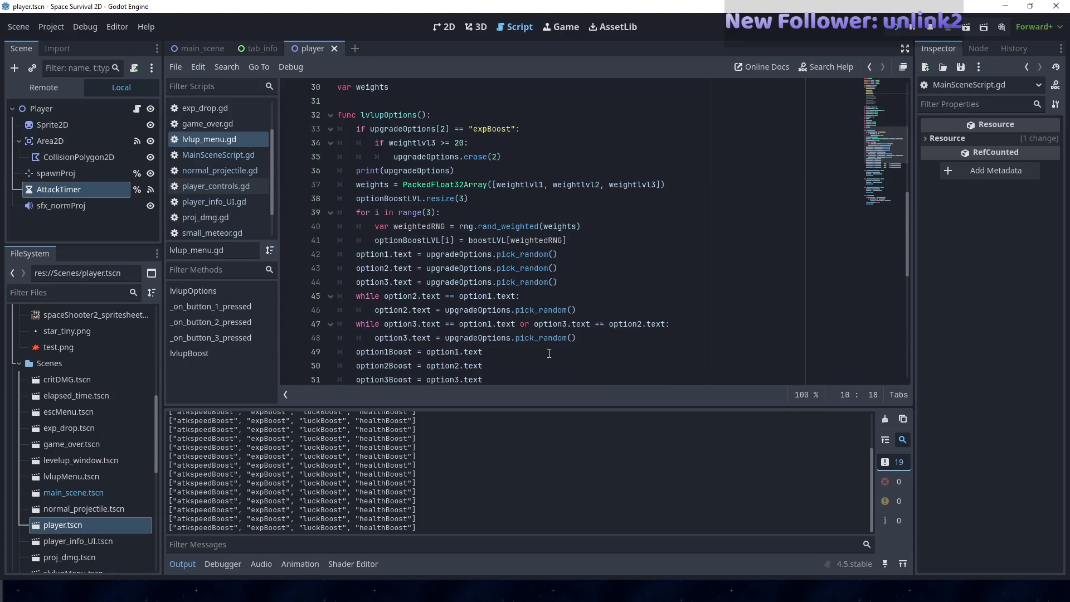
scroll(549, 353, "up", 2)
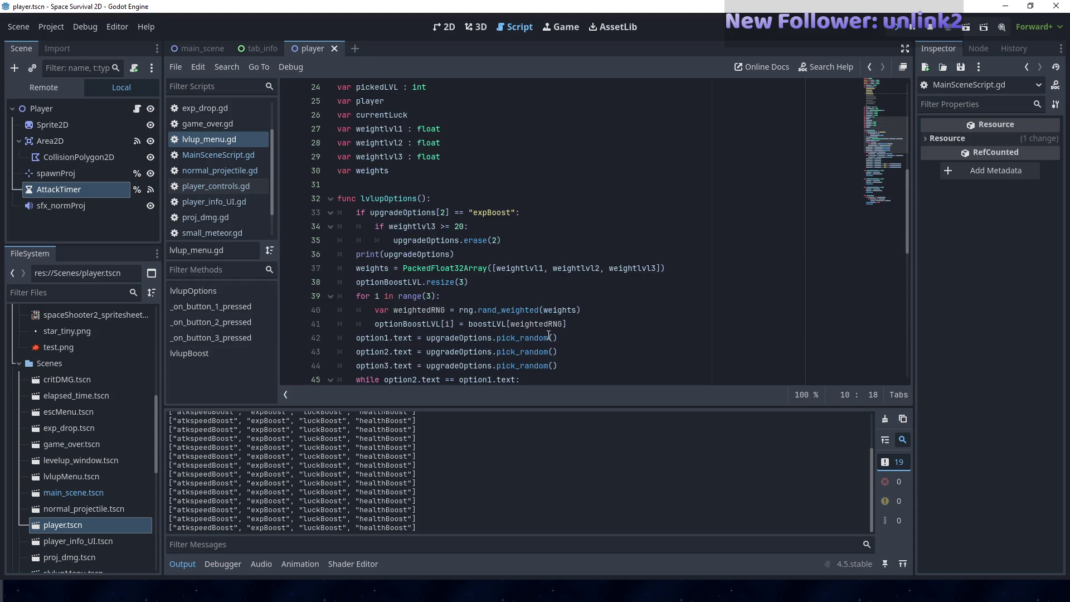
left_click(512, 241)
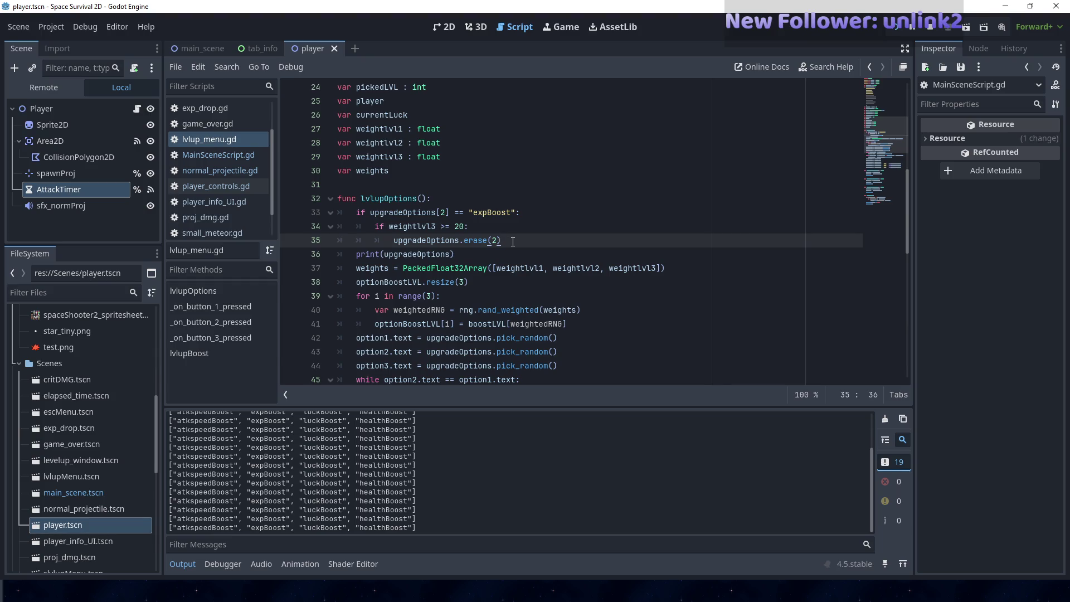
key("F8")
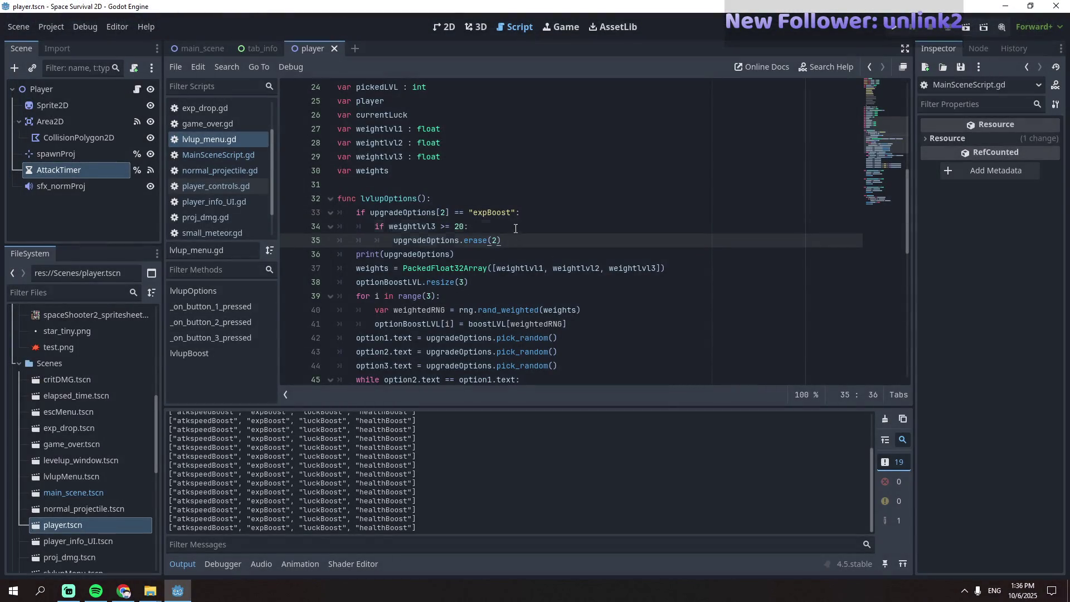
left_click(515, 229)
key("Return")
type("print")
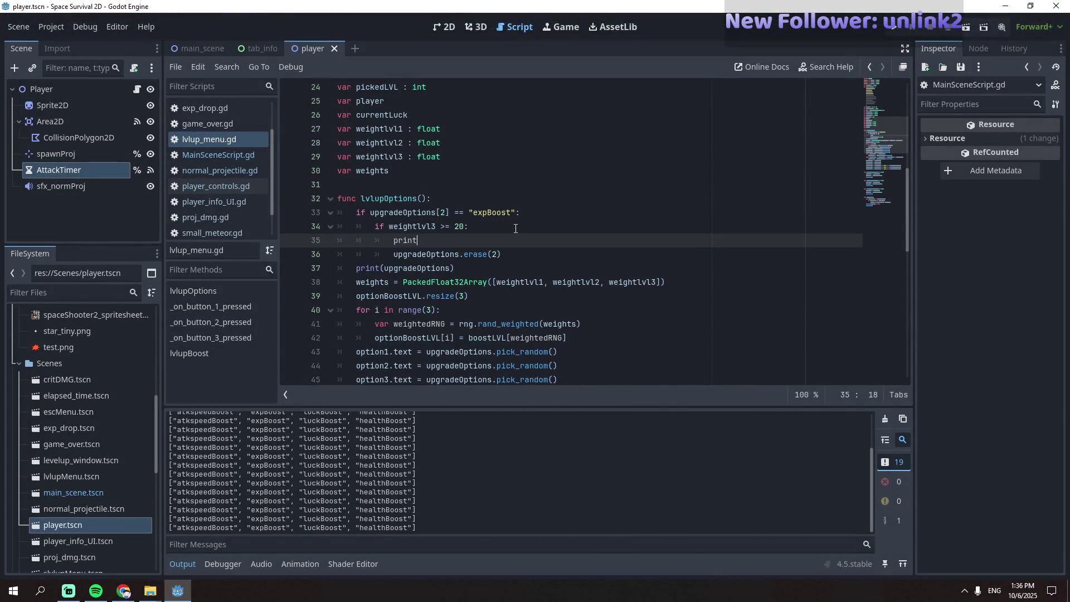
type("(\"i am wori")
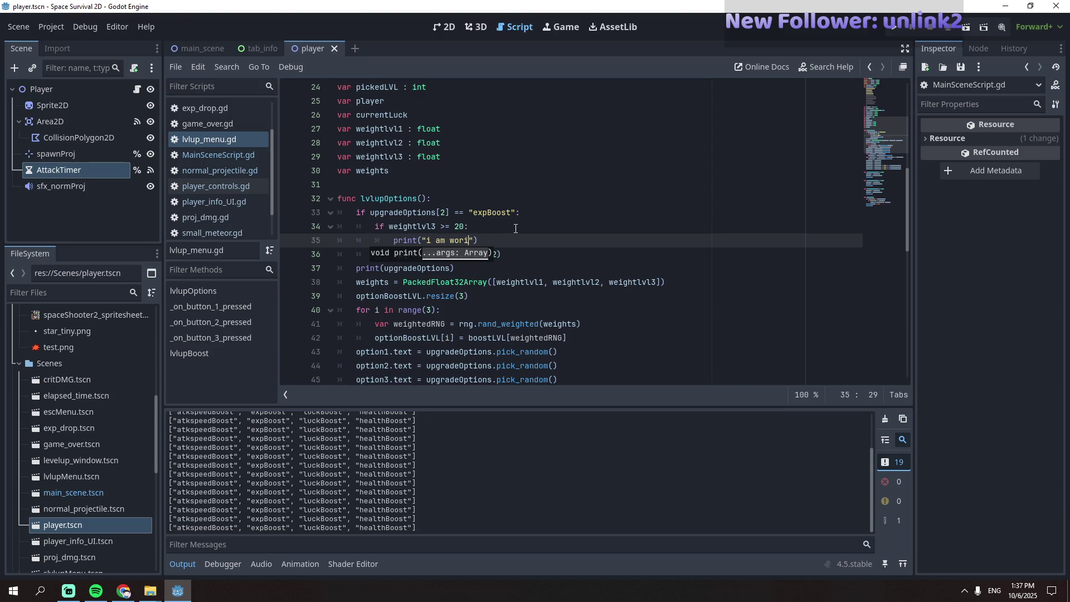
type("g")
key("Return")
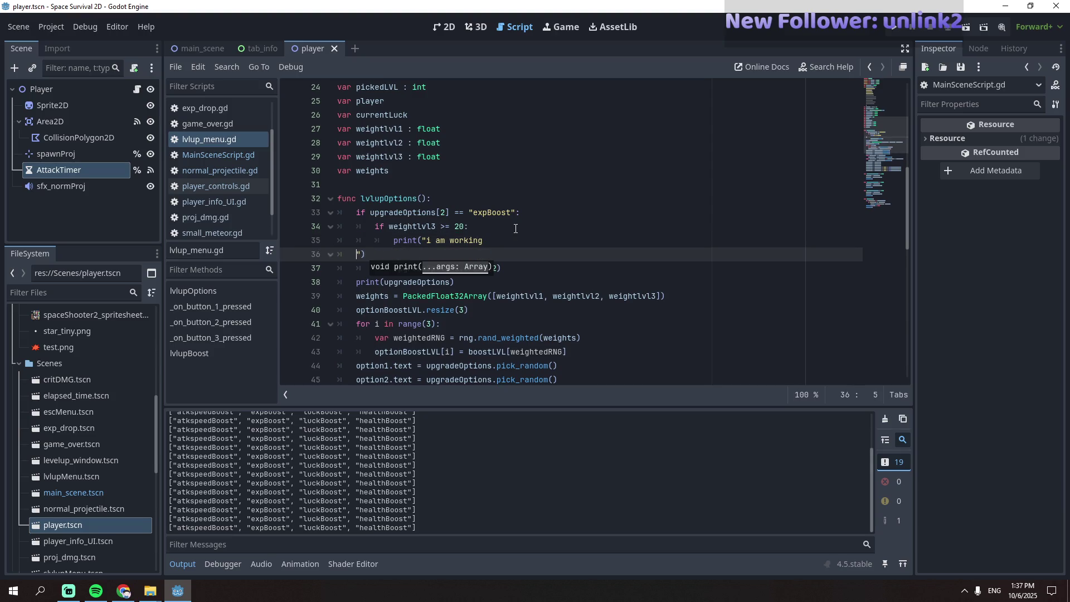
key("BackSpace")
key("F5")
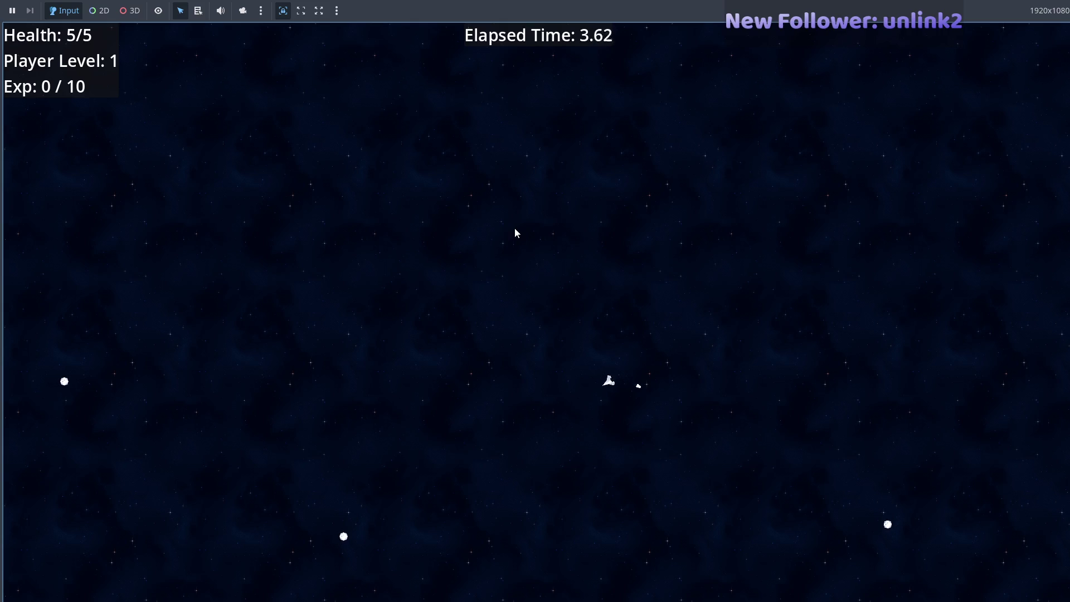
- Switch to the editor to read the Output log and go to the print(upgradeOptions) line
key("F8")
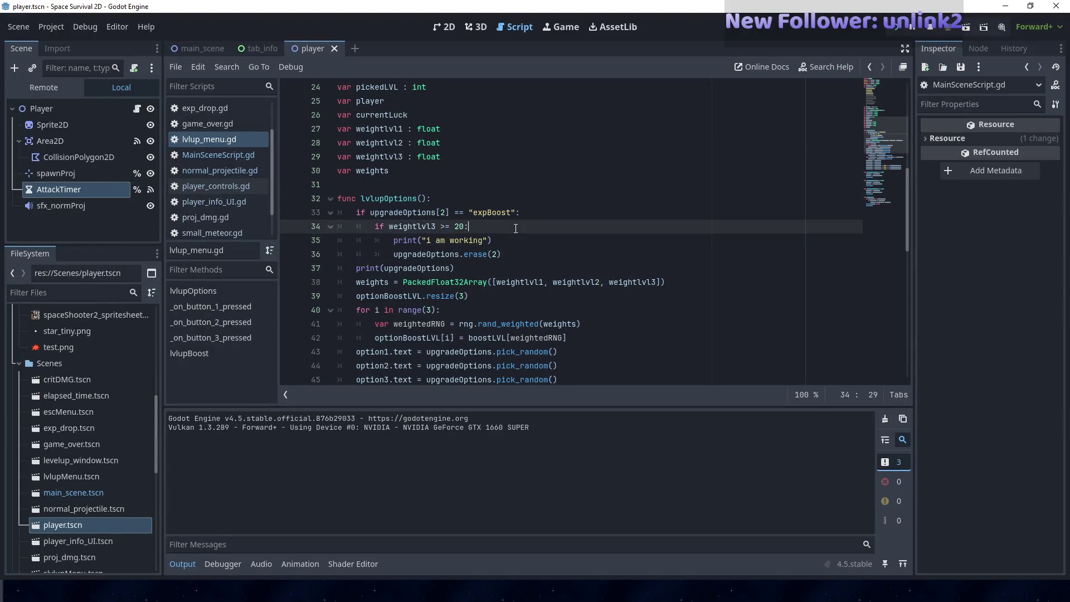
left_click(526, 267)
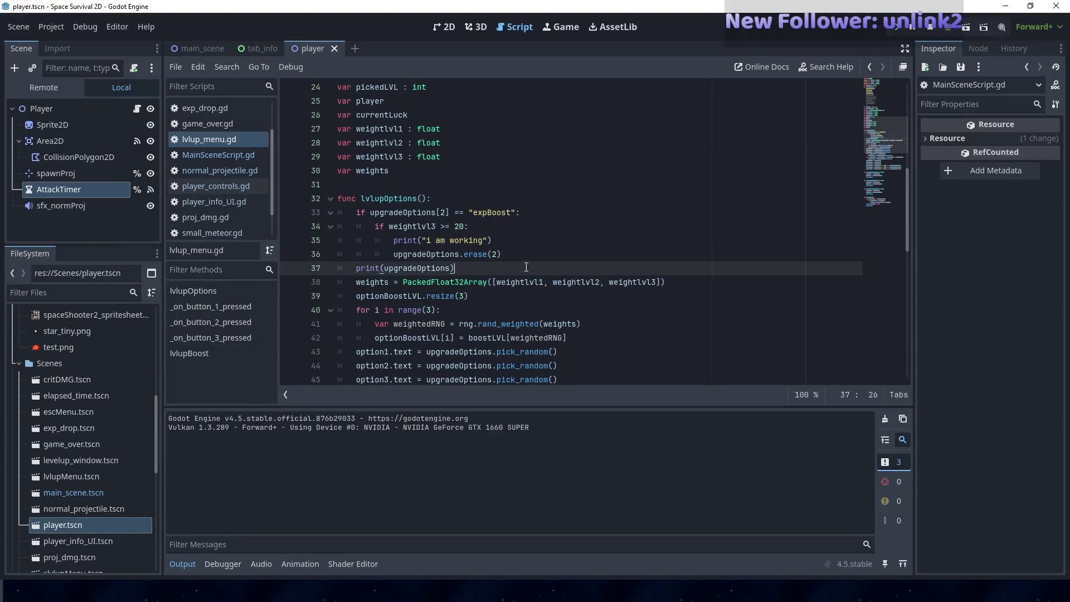
- Stop the game and discard a false-start print line after print(upgradeOptions)
key("F8")
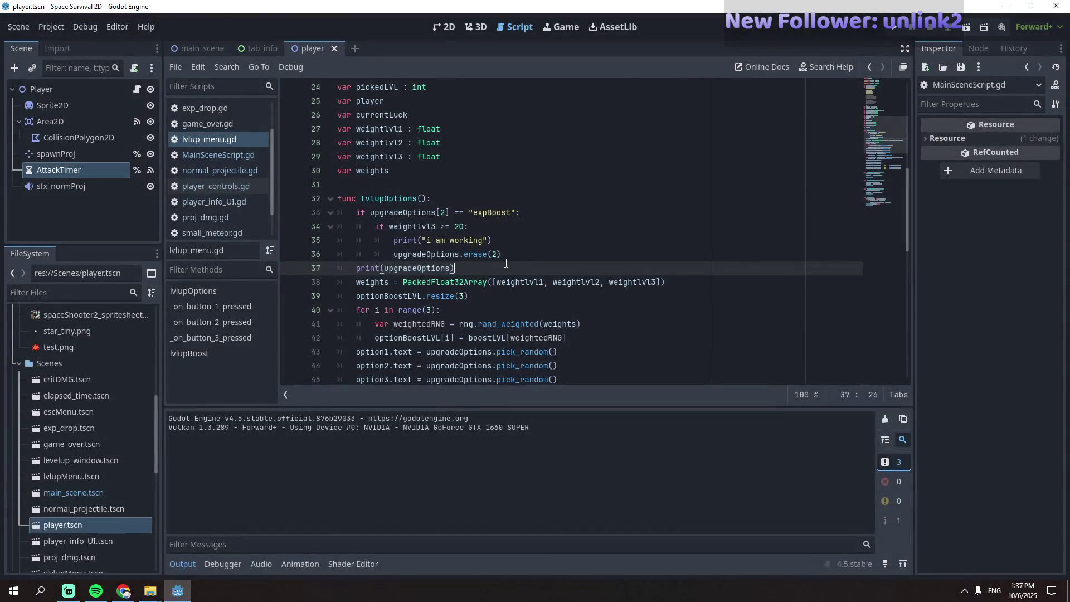
key("Return")
type("print")
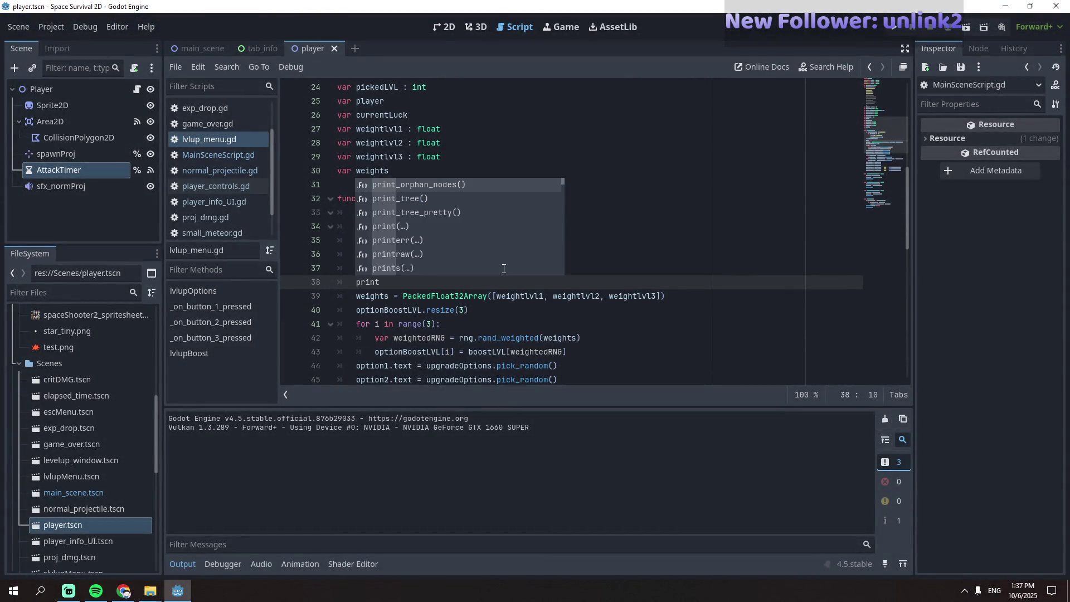
key("BackSpace")
key("BackSpace")
key("BackSpace")
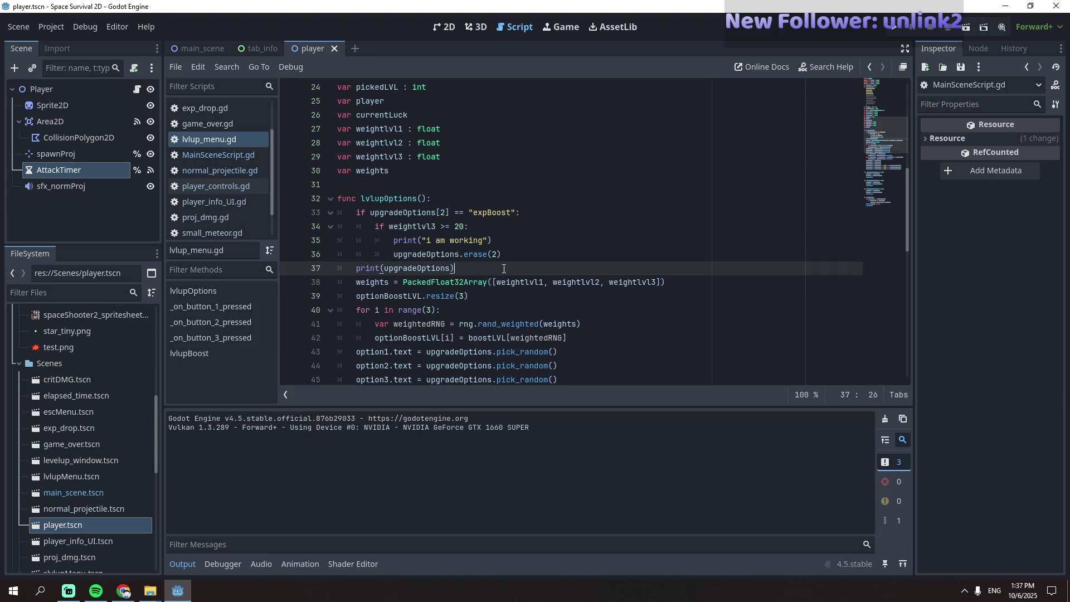
- Delete the stray backslash ending the weights assignment on line 38, add a new line, and rerun
left_click(701, 281)
type("\\")
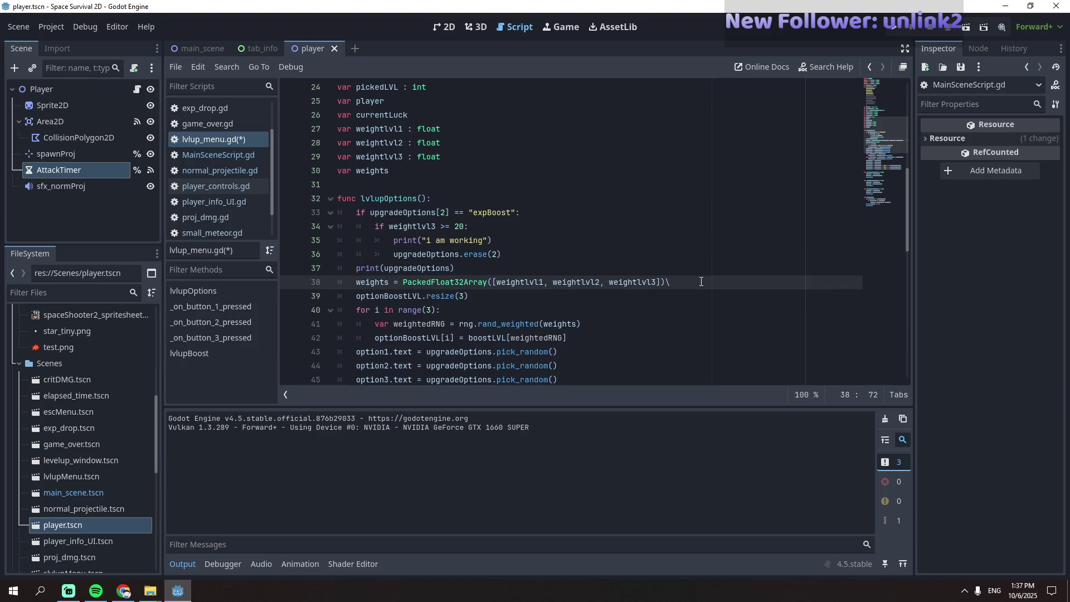
key("BackSpace")
key("Return")
type("print(weights)")
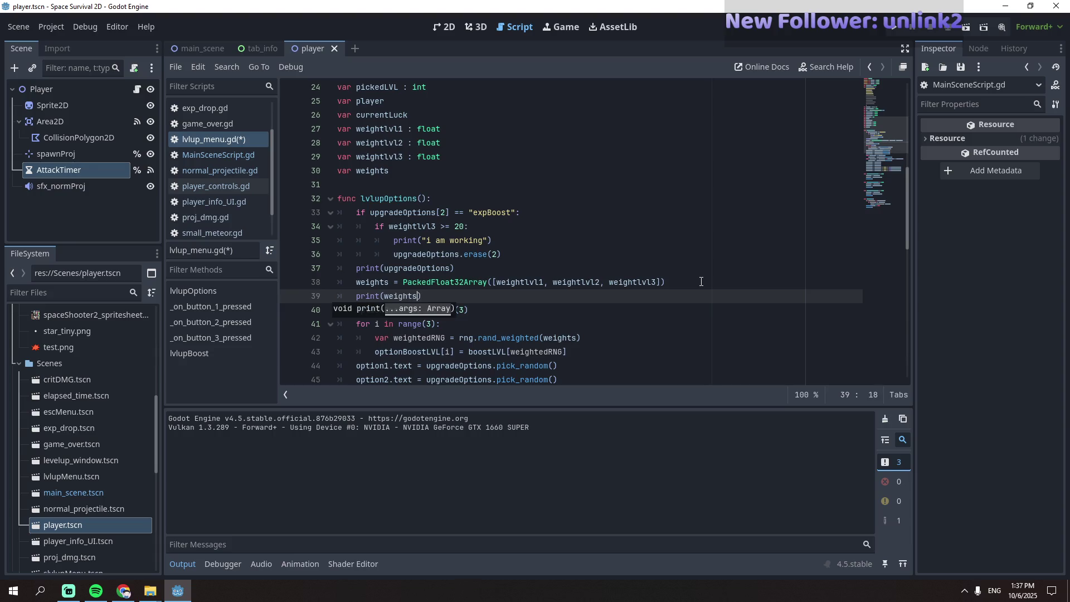
key("F5")
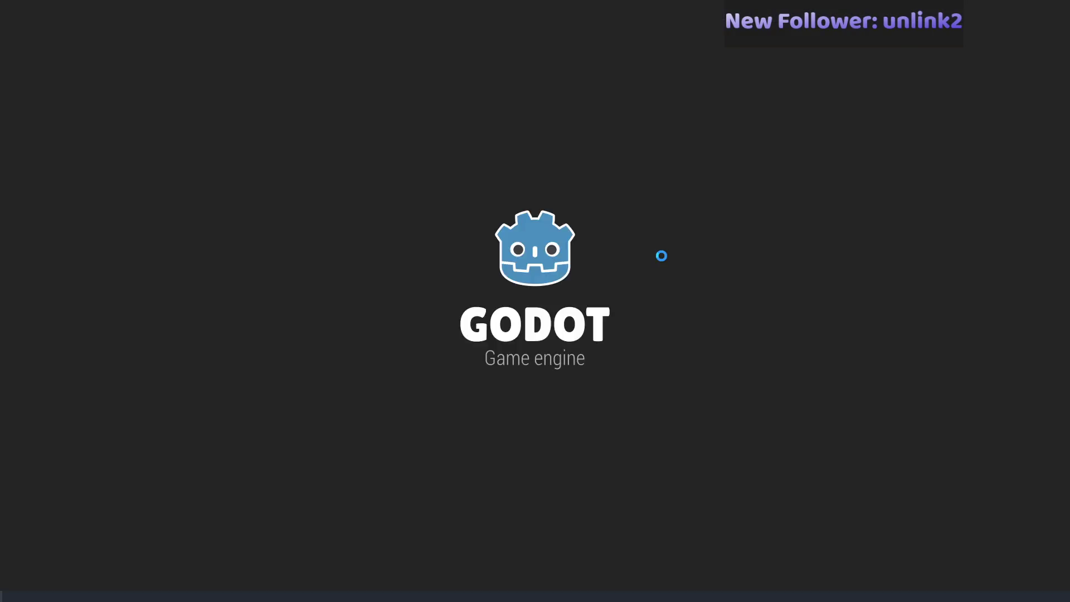
- Fly the ship around with WASD collecting experience, then pick the first level-up upgrade
key("a")
key("a")
key("s")
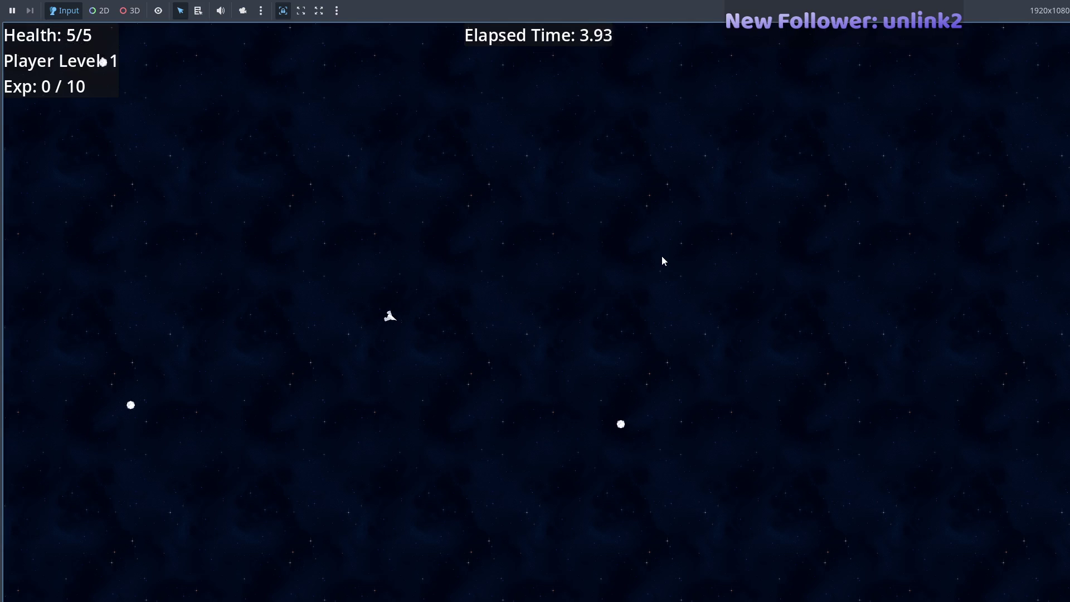
key("d")
key("s")
key("d")
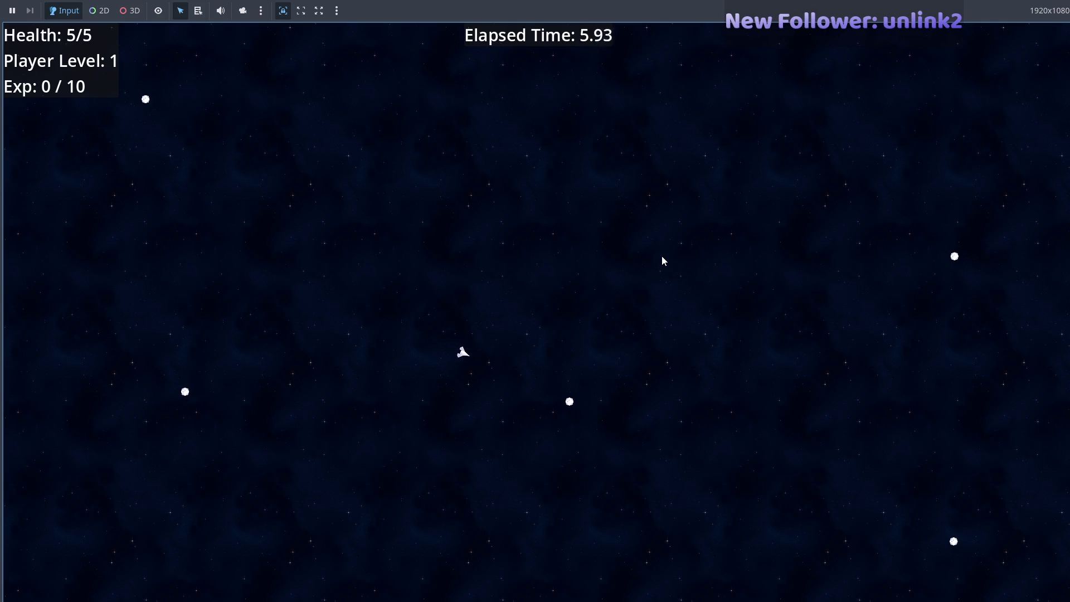
key("a")
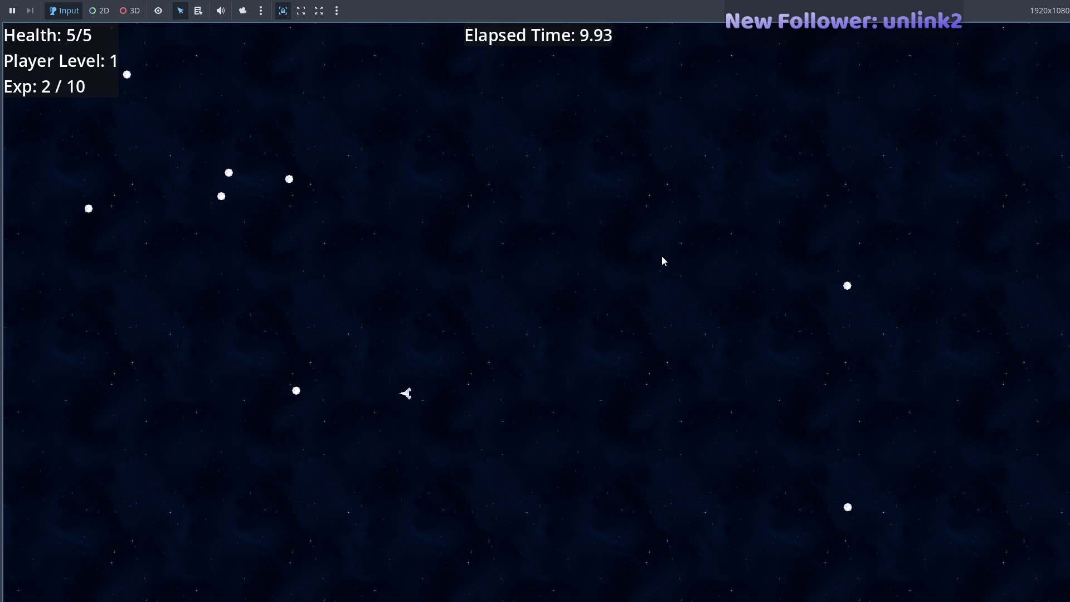
key("s")
key("w")
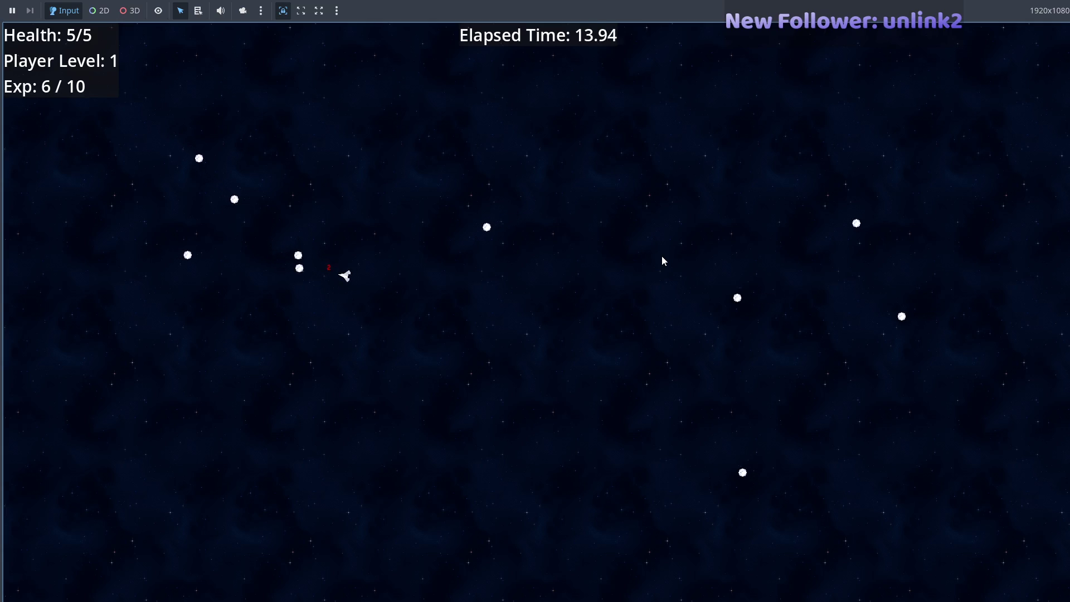
key("s")
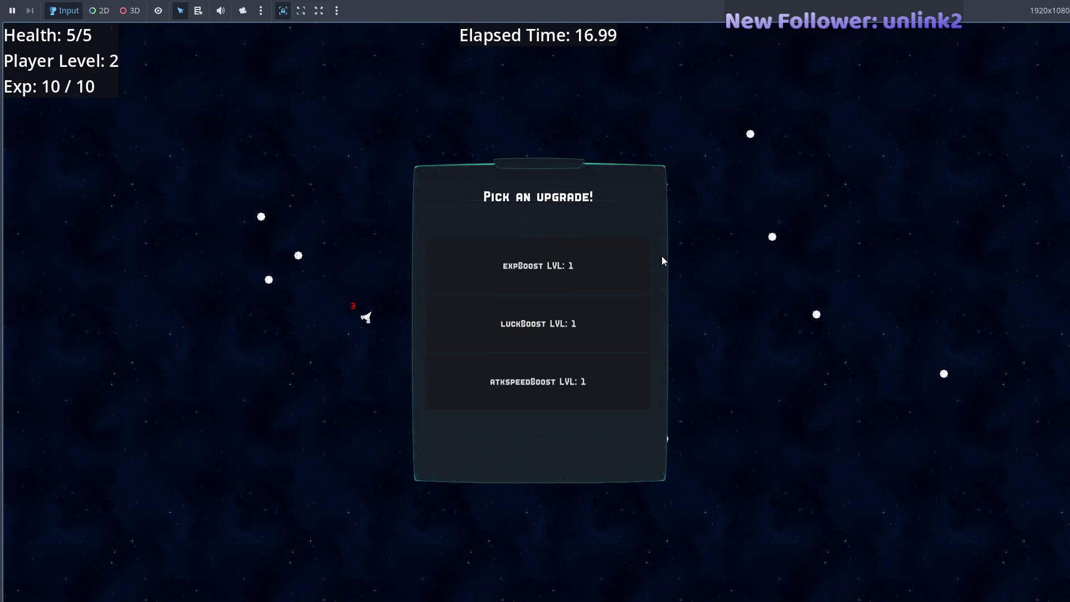
left_click(614, 327)
- Pick luckBoost repeatedly plus two atkspeedBoosts, watching the printed weights shift from 85/12/3 toward 60/32/8
key("alt+Tab")
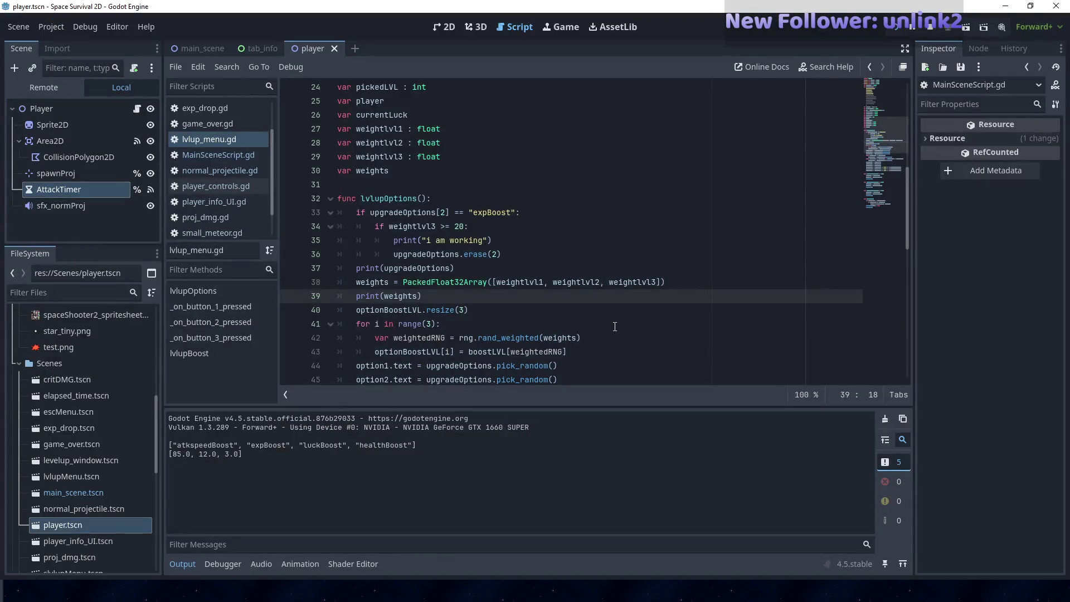
key("alt+Tab")
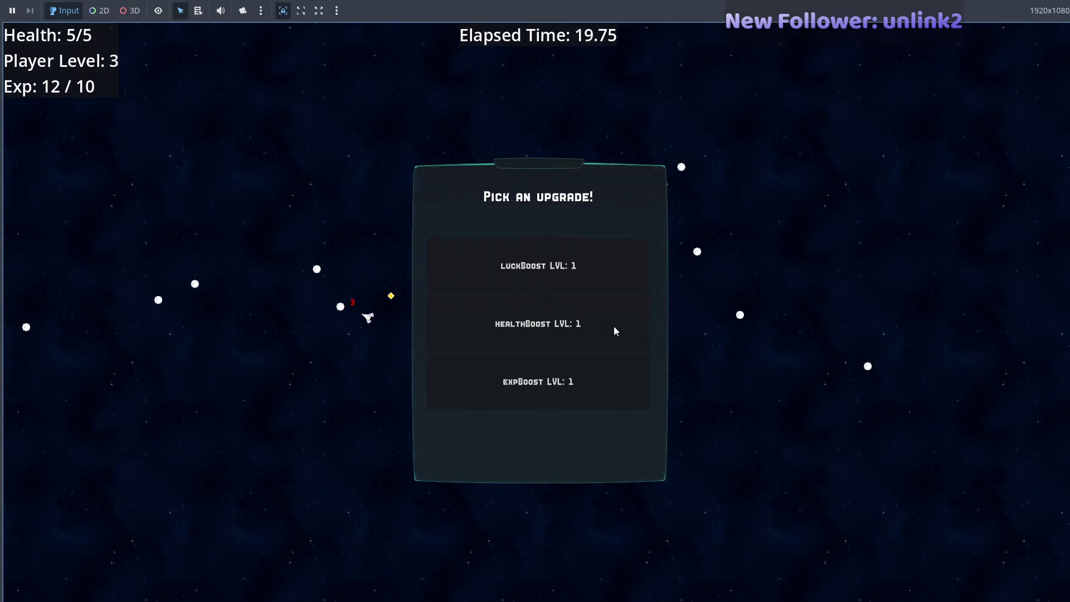
left_click(591, 281)
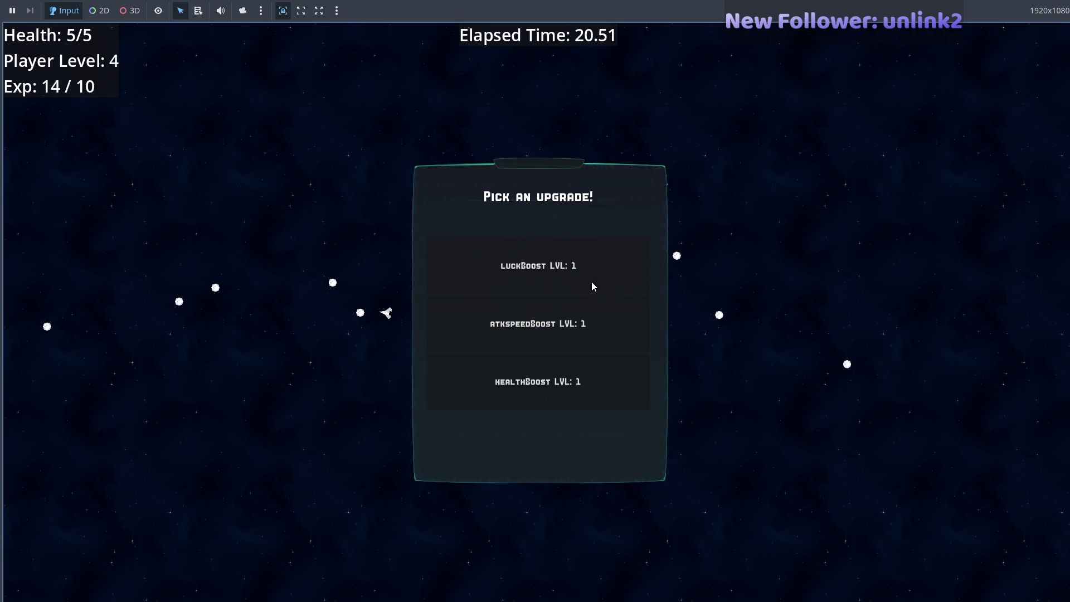
left_click(592, 283)
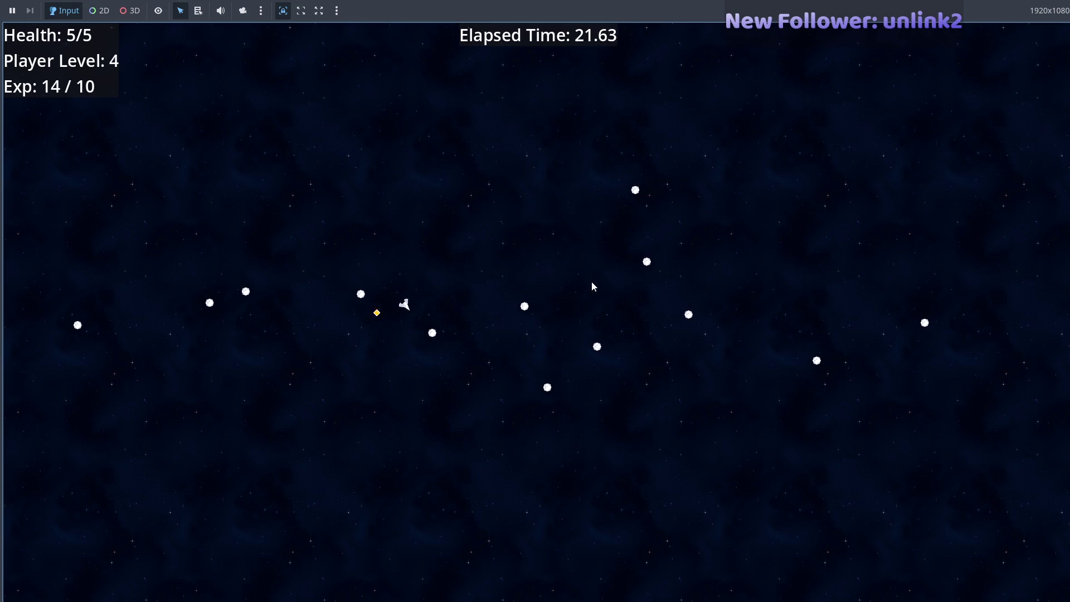
left_click(567, 337)
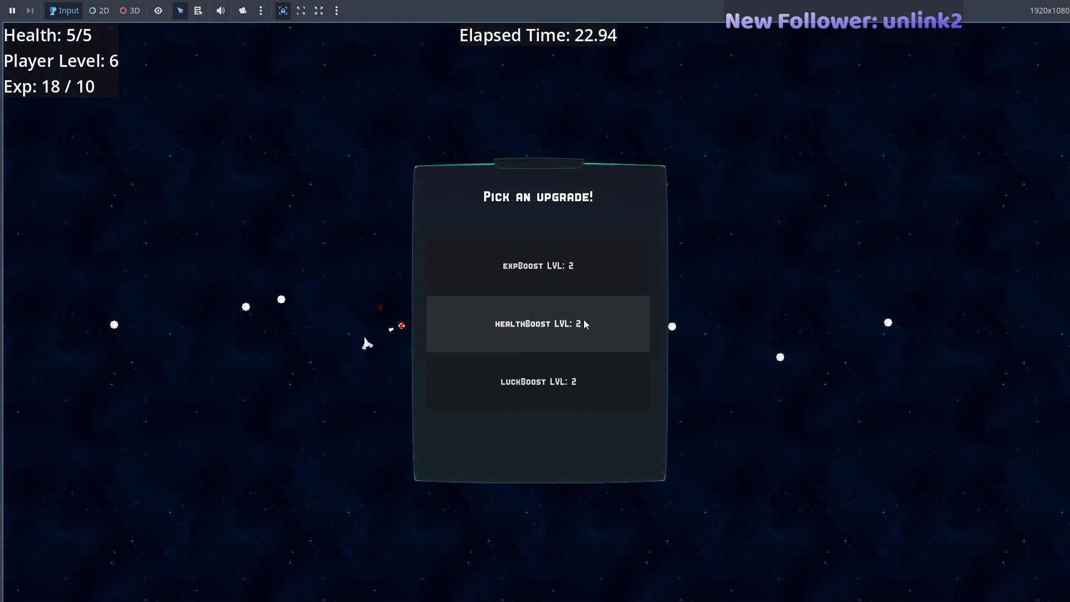
left_click(568, 390)
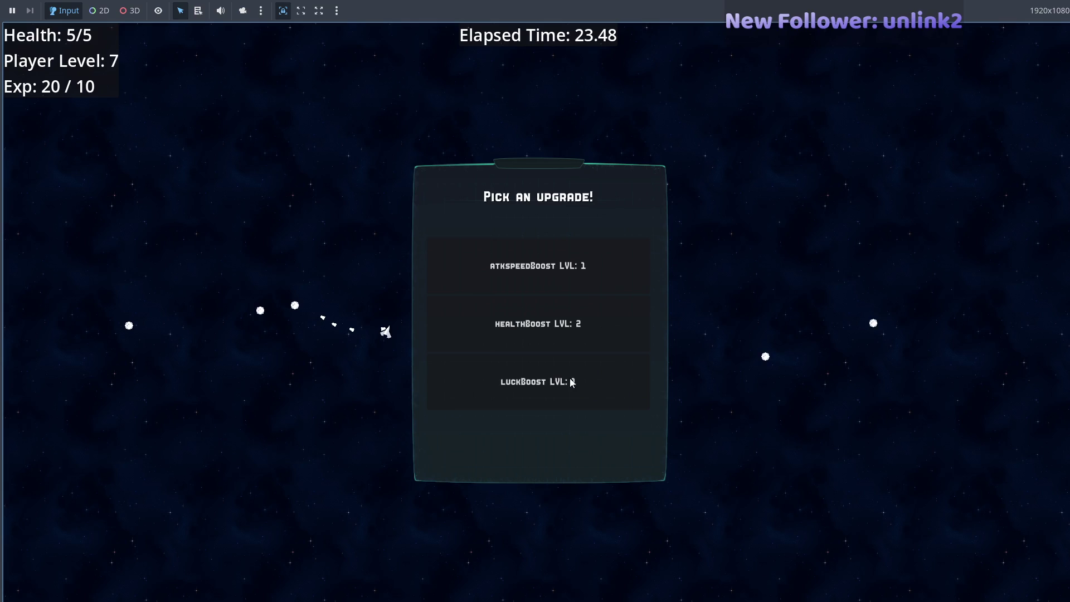
left_click(571, 382)
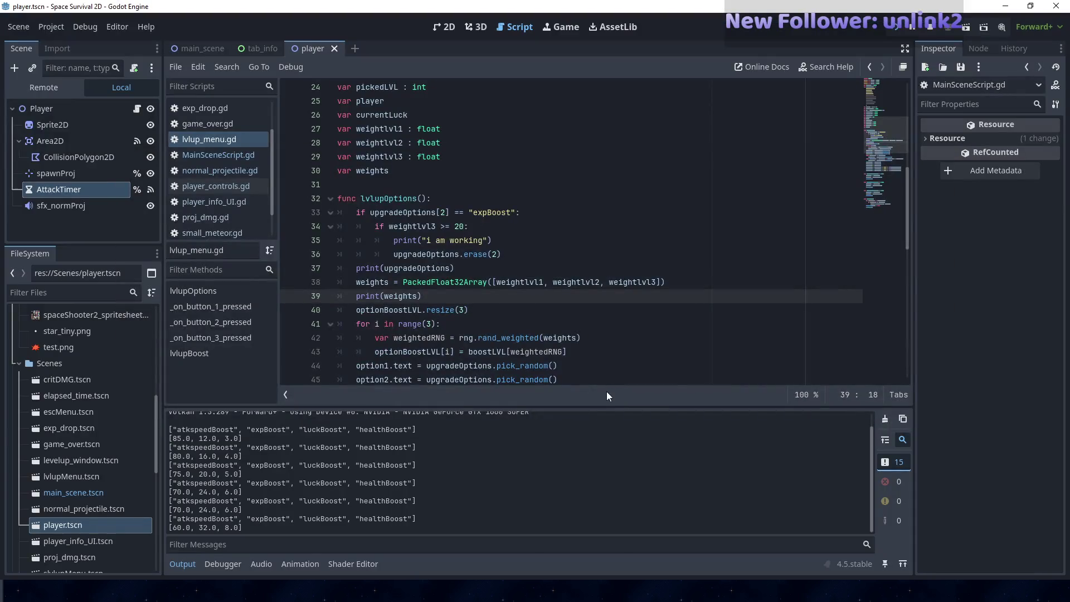
key("alt+Tab")
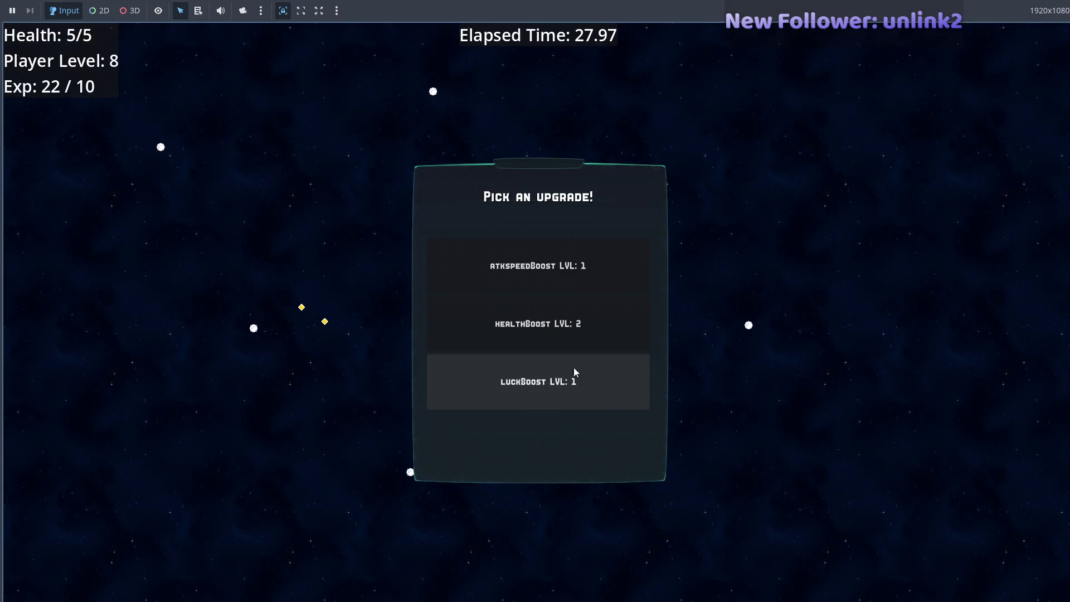
left_click(559, 382)
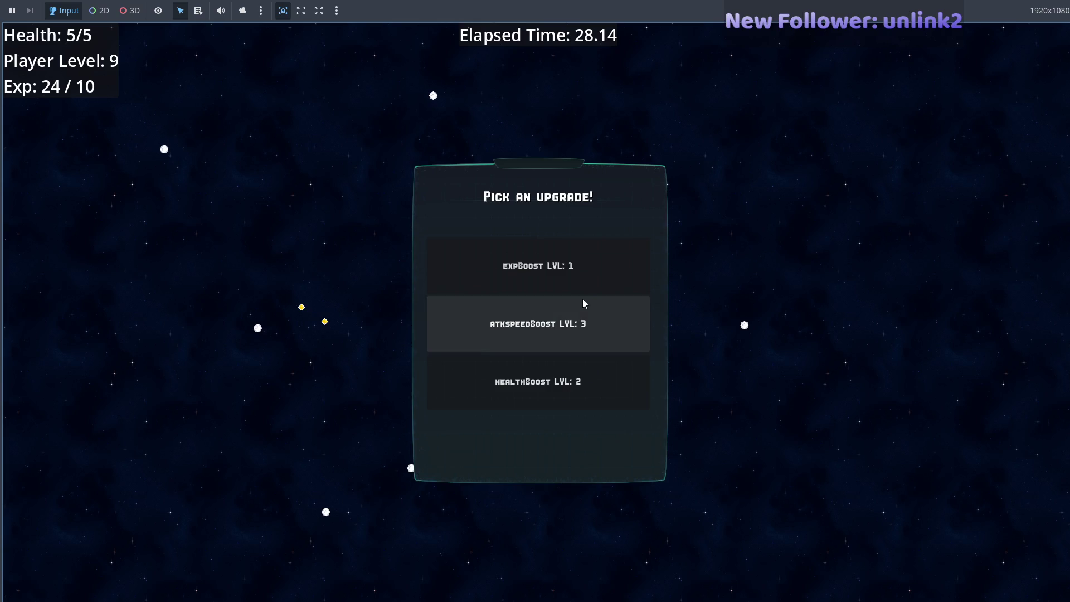
left_click(577, 339)
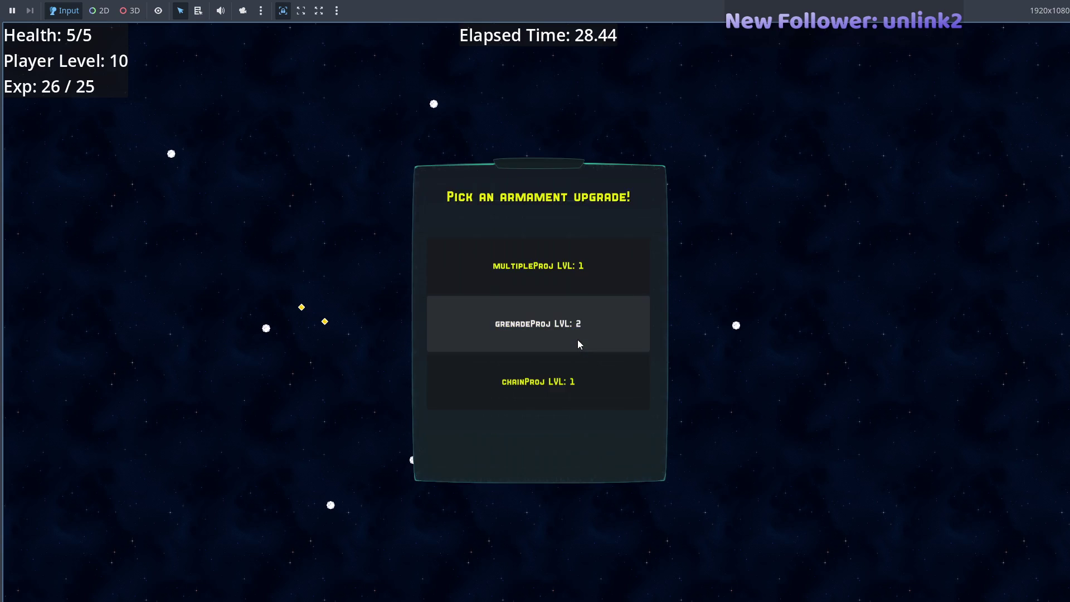
- Take multipleProj, healthBoost, and four more luckBoost upgrades
left_click(578, 280)
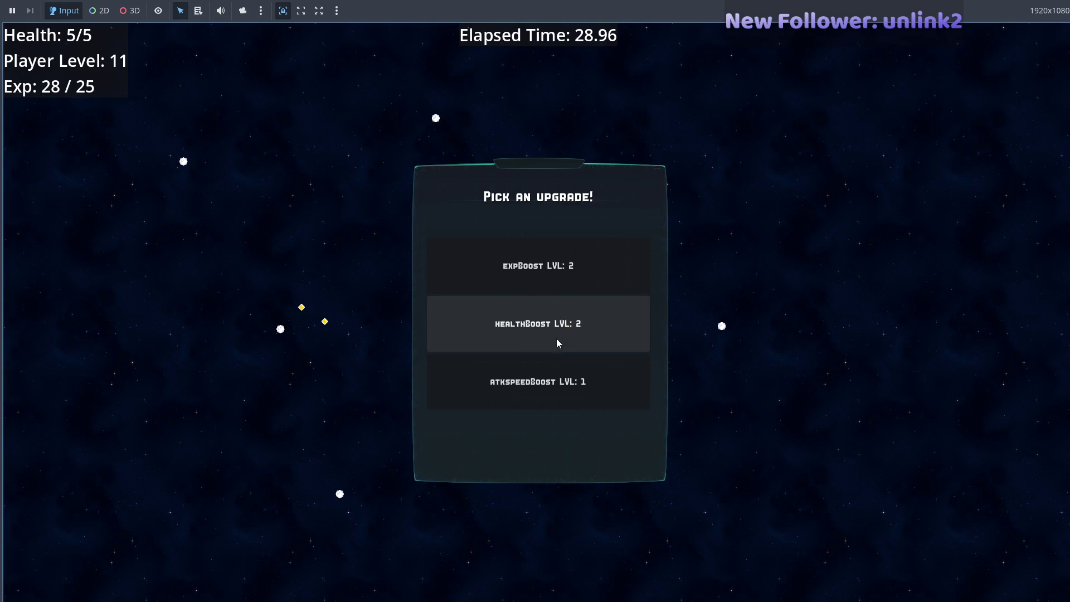
left_click(560, 329)
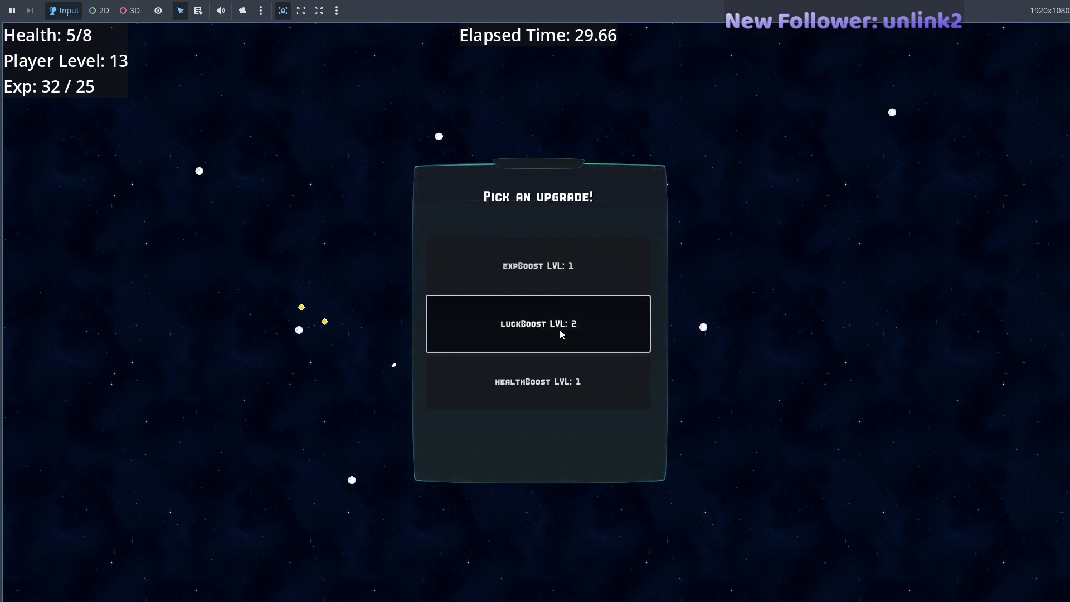
left_click(560, 329)
left_click(572, 289)
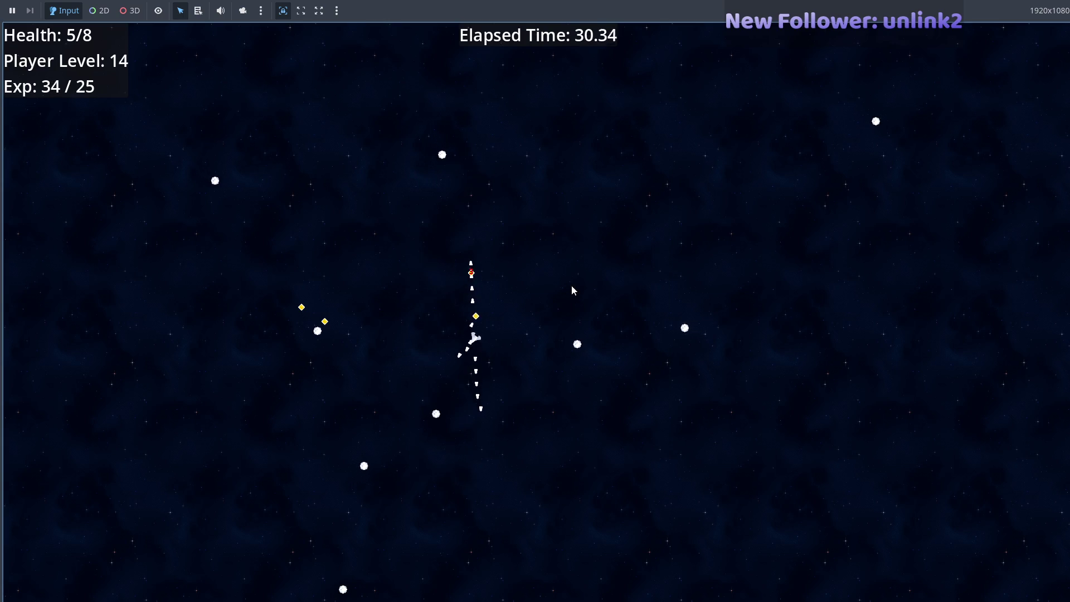
left_click(560, 368)
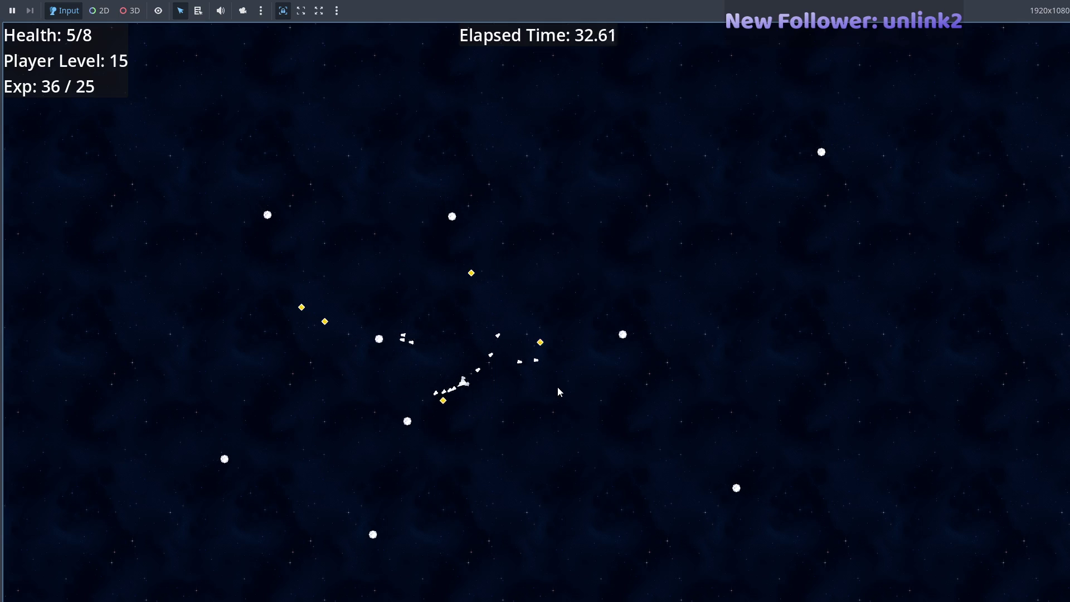
left_click(557, 338)
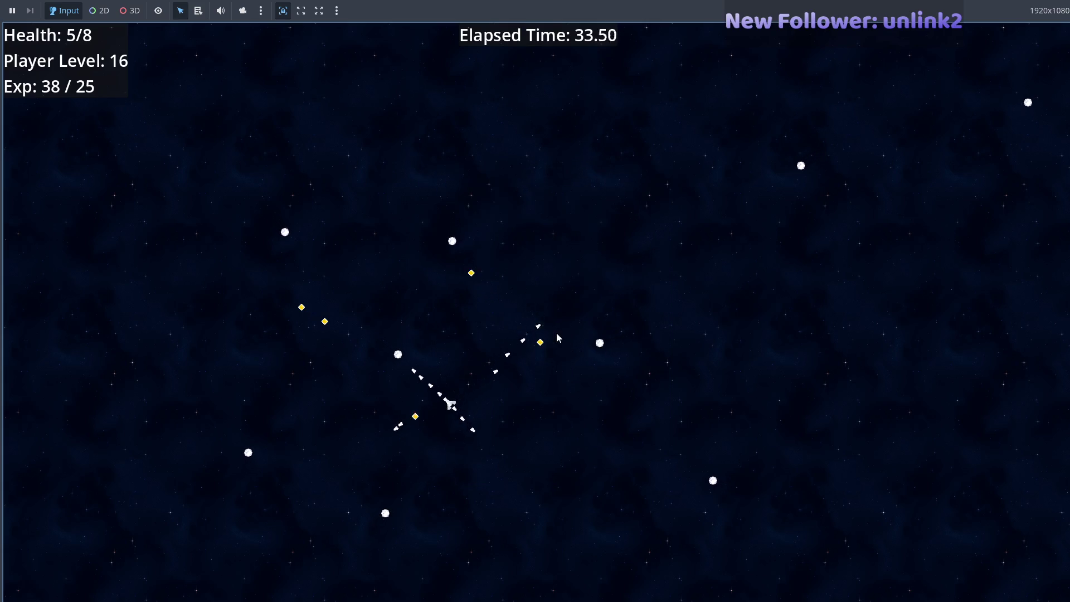
- Compare the Output weights (now 20, 64, 16) with the Ship Information Luck value of 18
key("Escape")
key("Escape")
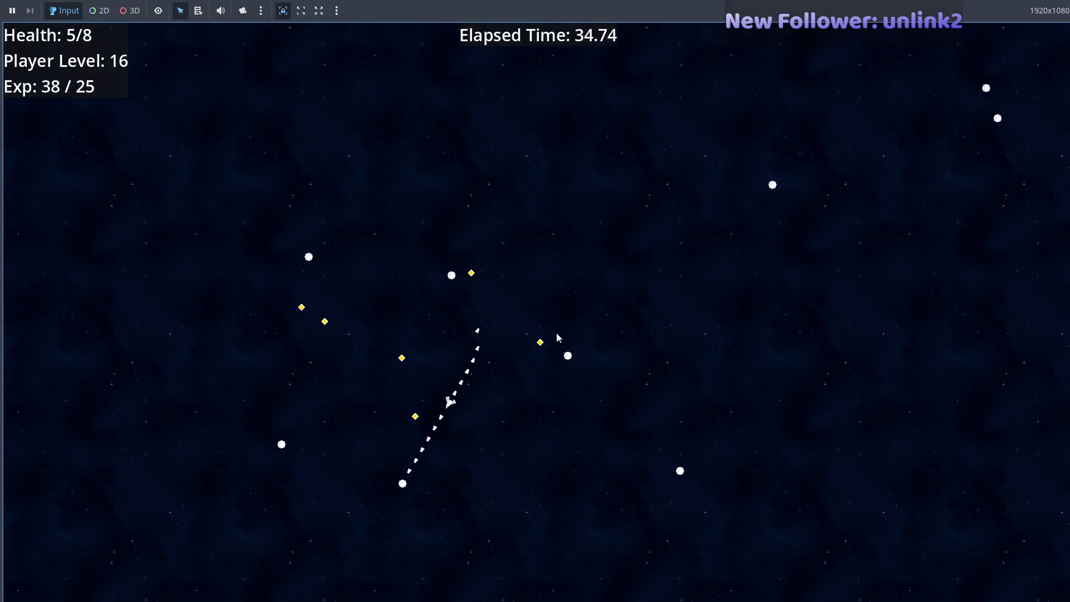
key("F8")
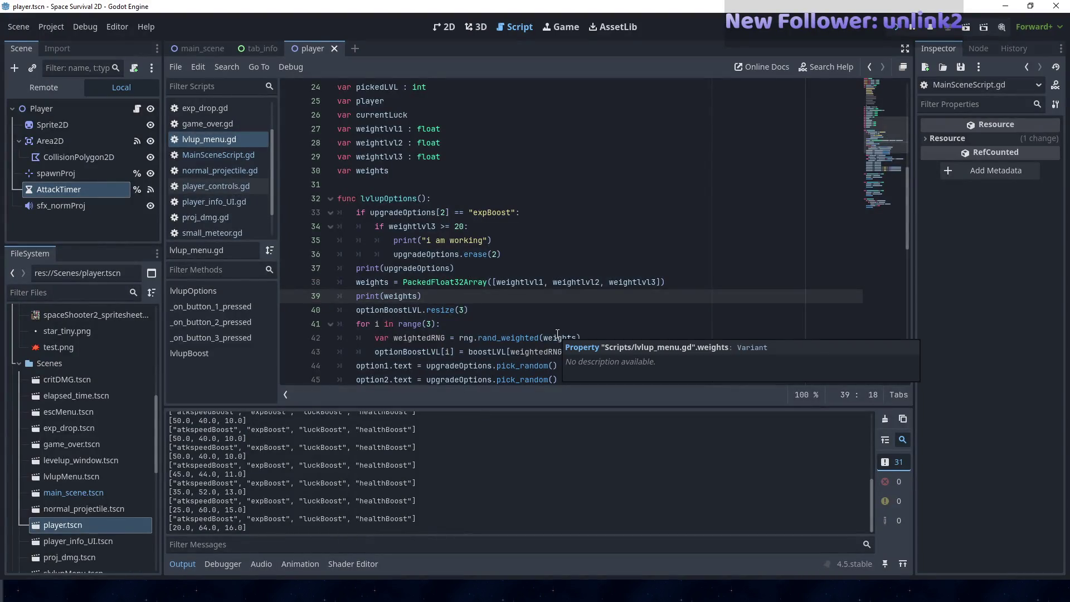
key("alt+Tab")
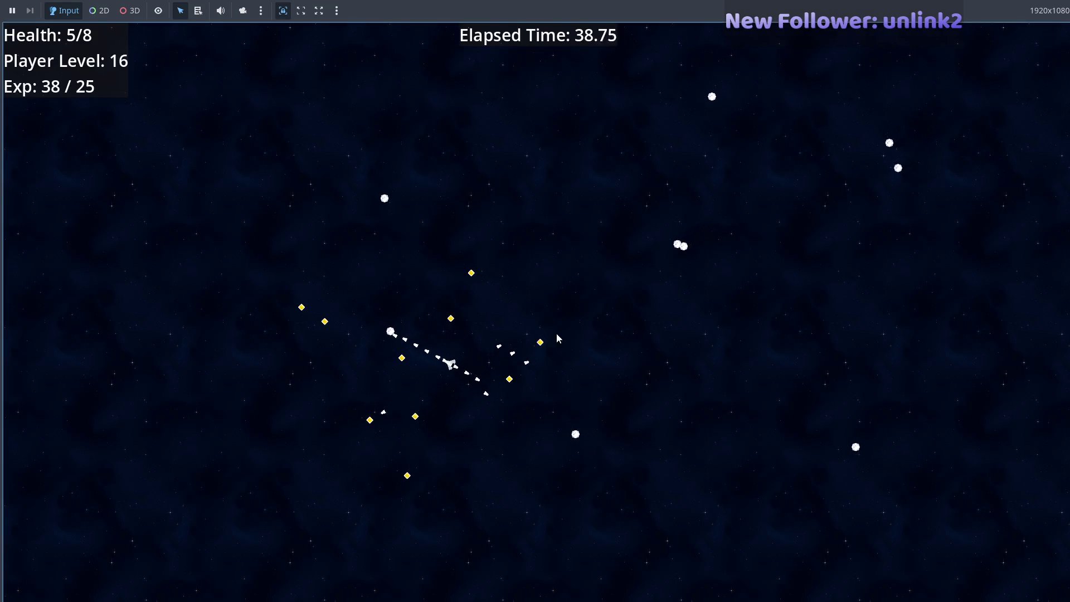
key("alt+Tab")
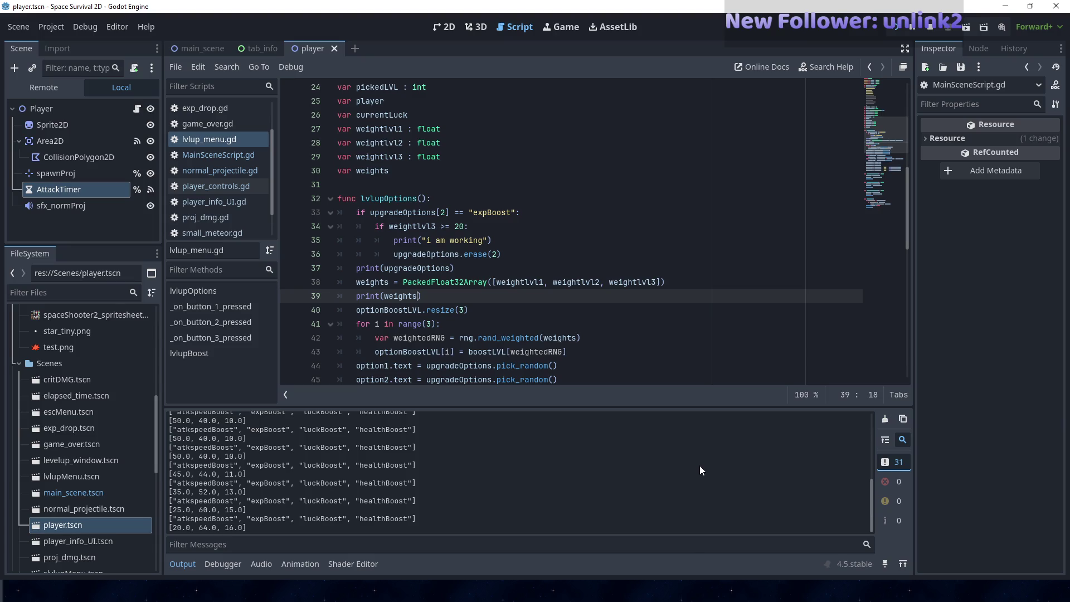
key("alt+Tab")
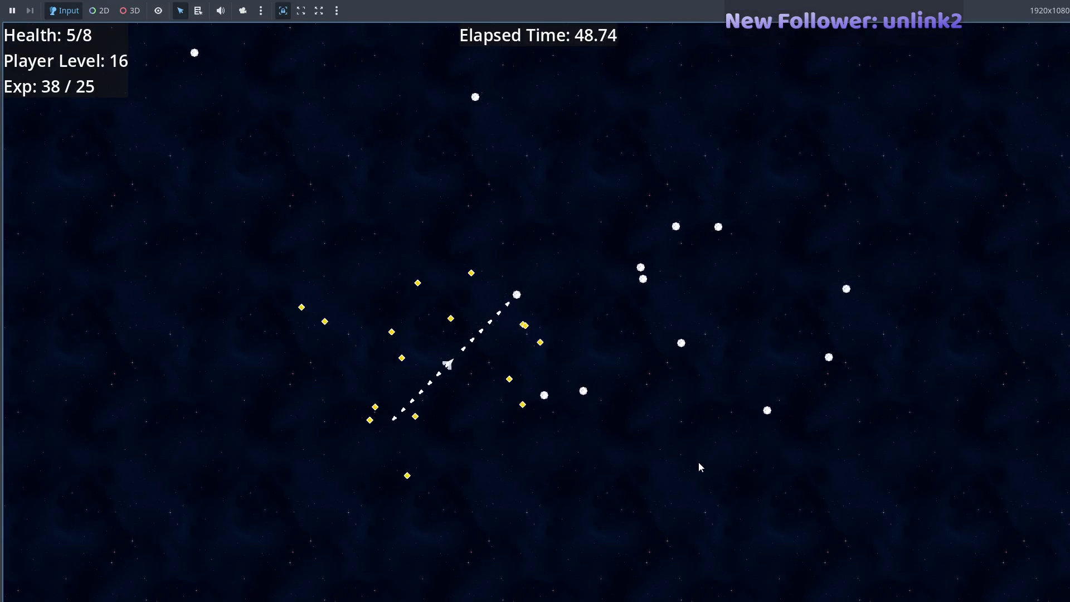
key("Escape")
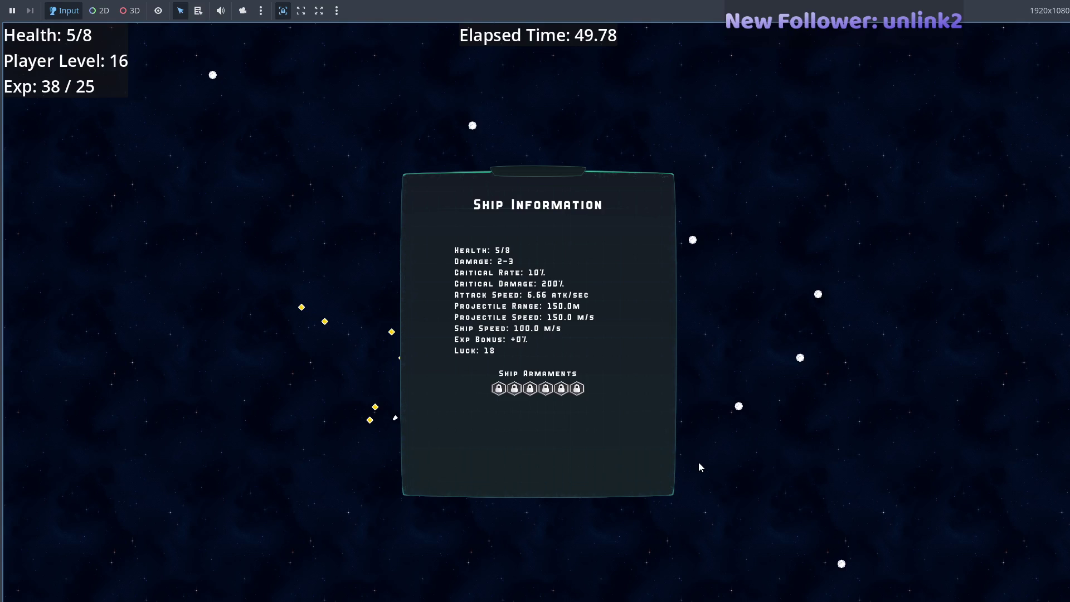
key("alt+Tab")
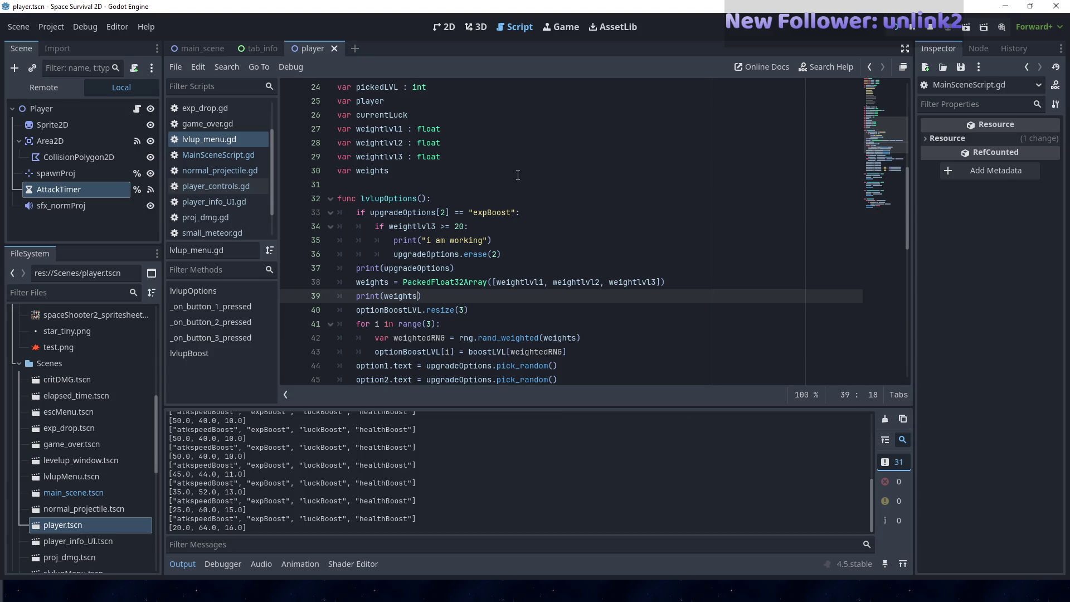
- Open tab_info.gd and scroll through its code
scroll(235, 206, "down", 2)
left_click(236, 233)
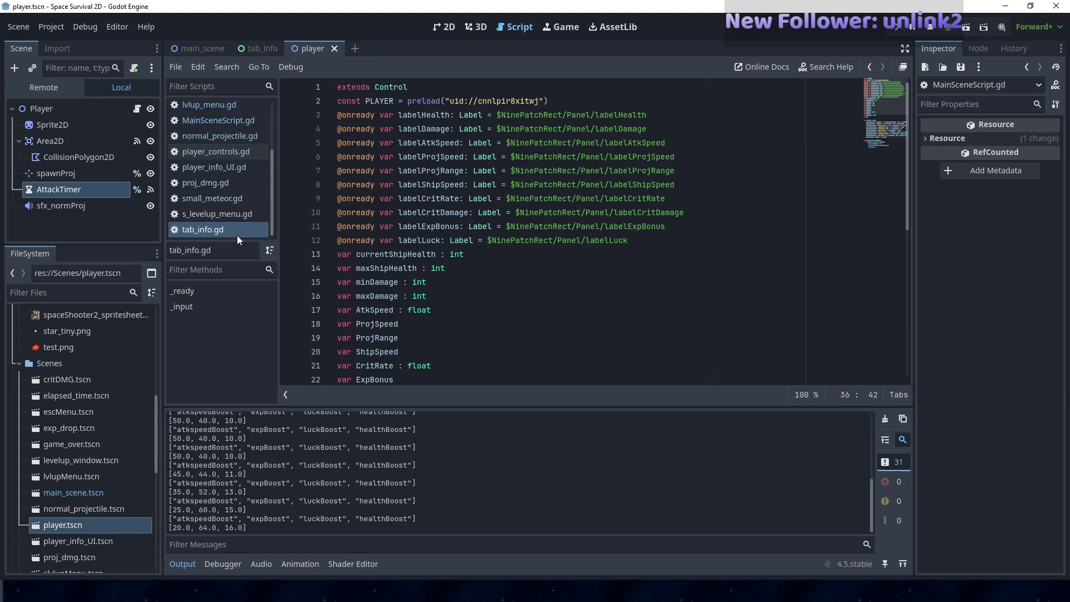
scroll(530, 297, "down", 7)
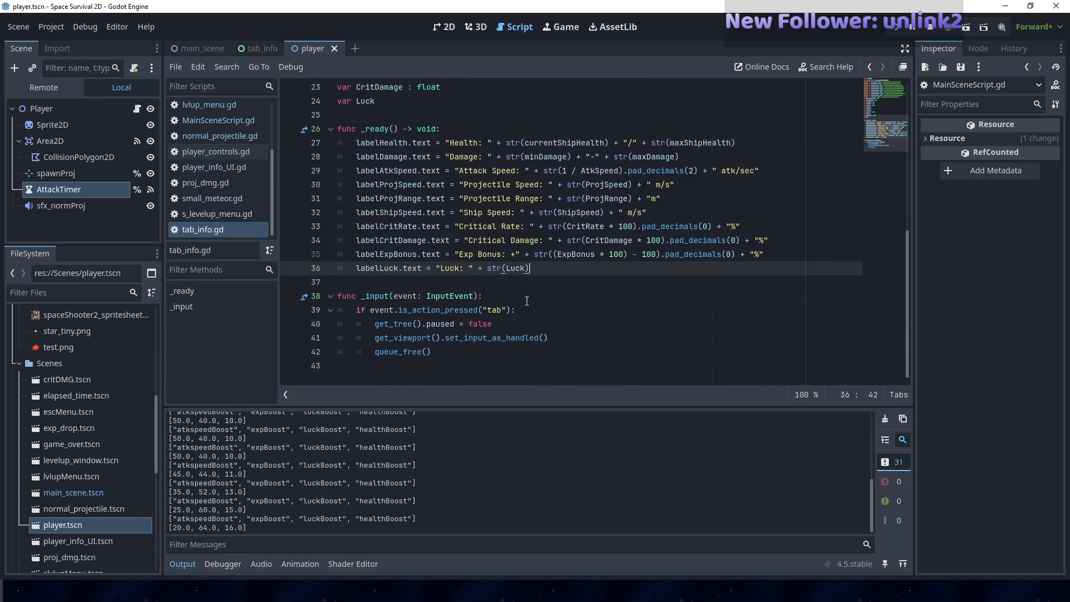
left_click_drag(543, 270, 461, 268)
scroll(351, 223, "up", 4)
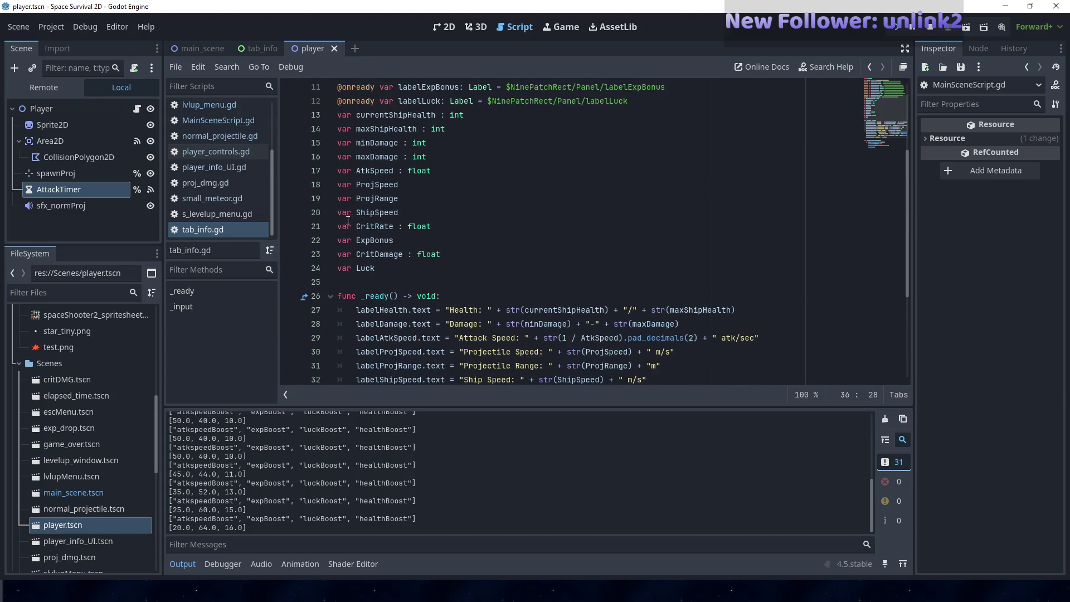
scroll(213, 196, "up", 1)
- In MainSceneScript.gd, find the tabInfo.Luck line reading player.weightlvl3, then move to player_controls.gd
left_click(217, 155)
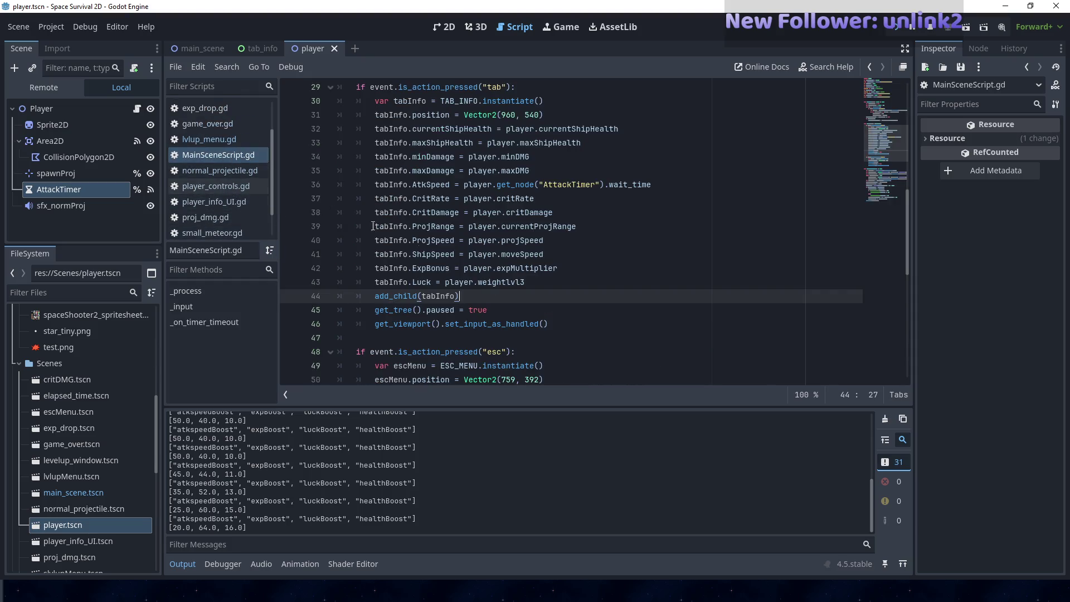
scroll(529, 304, "down", 1)
left_click(477, 243)
key("End")
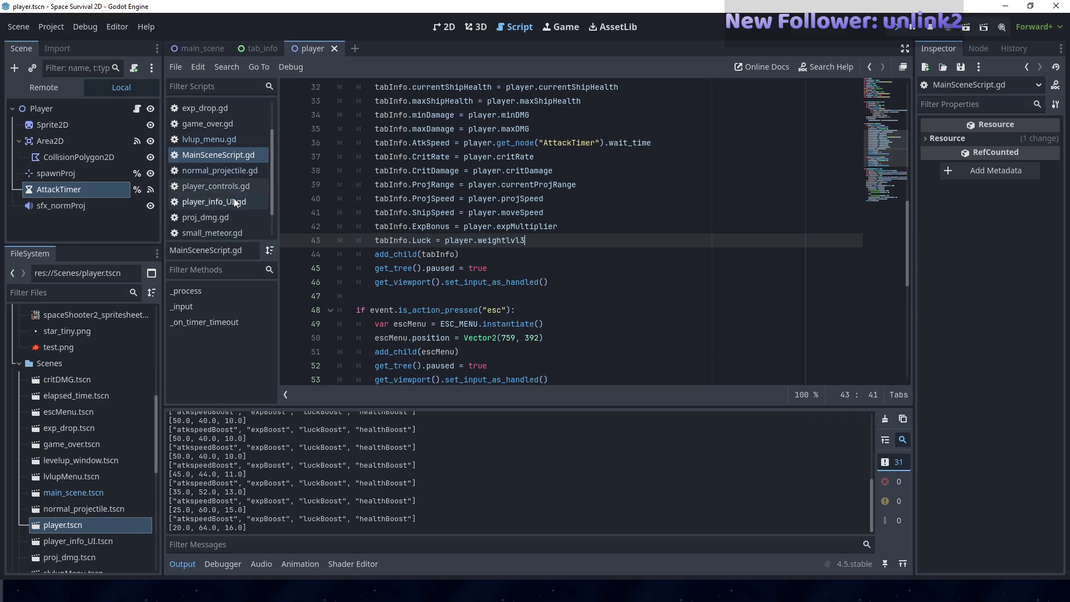
left_click(215, 187)
scroll(443, 300, "down", 20)
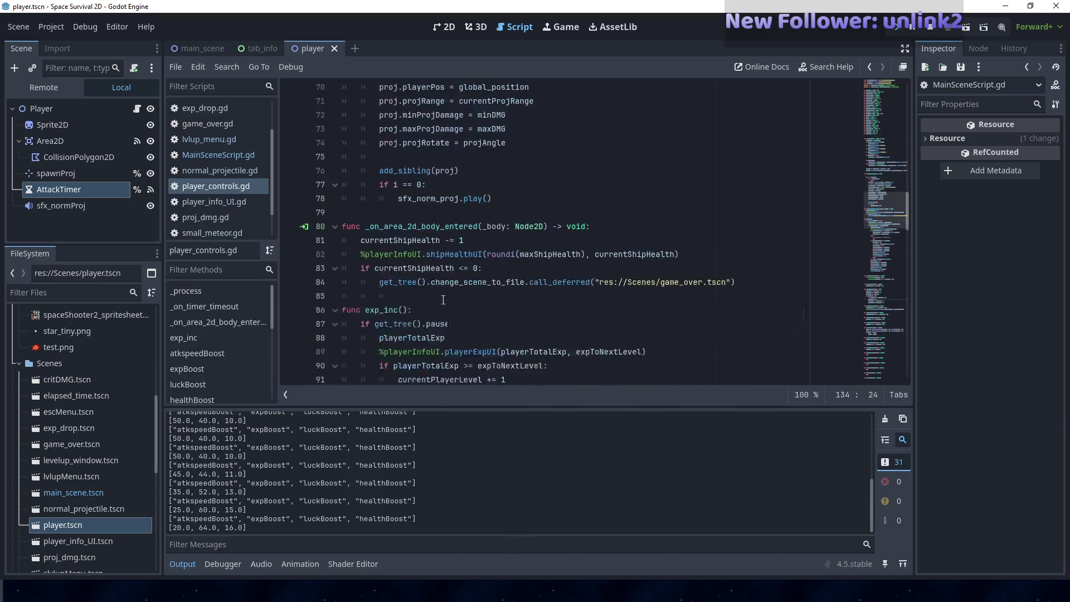
scroll(446, 300, "down", 4)
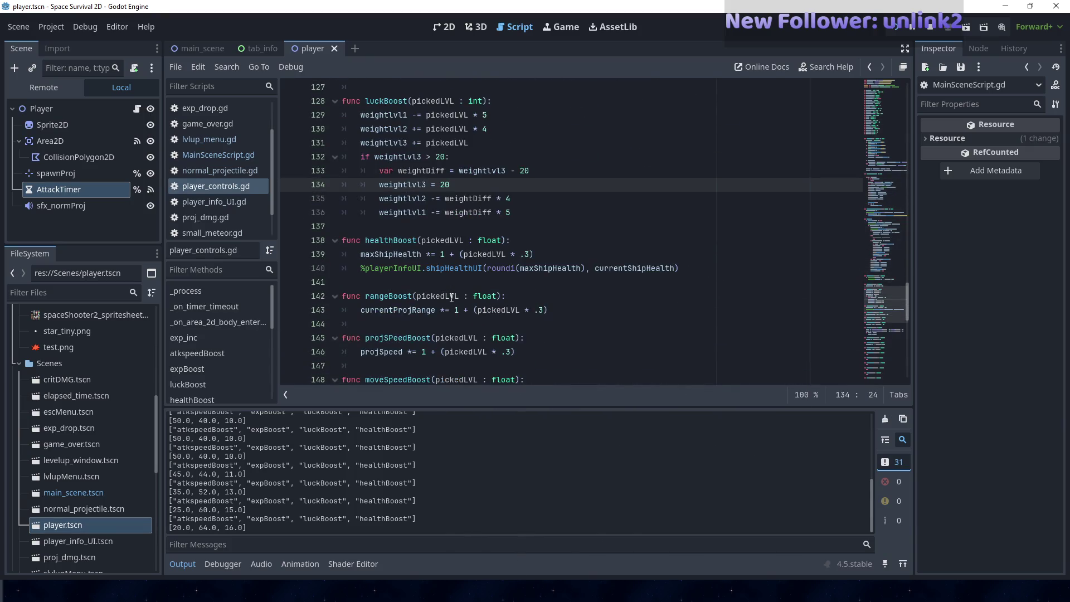
scroll(454, 297, "up", 5)
scroll(465, 296, "down", 3)
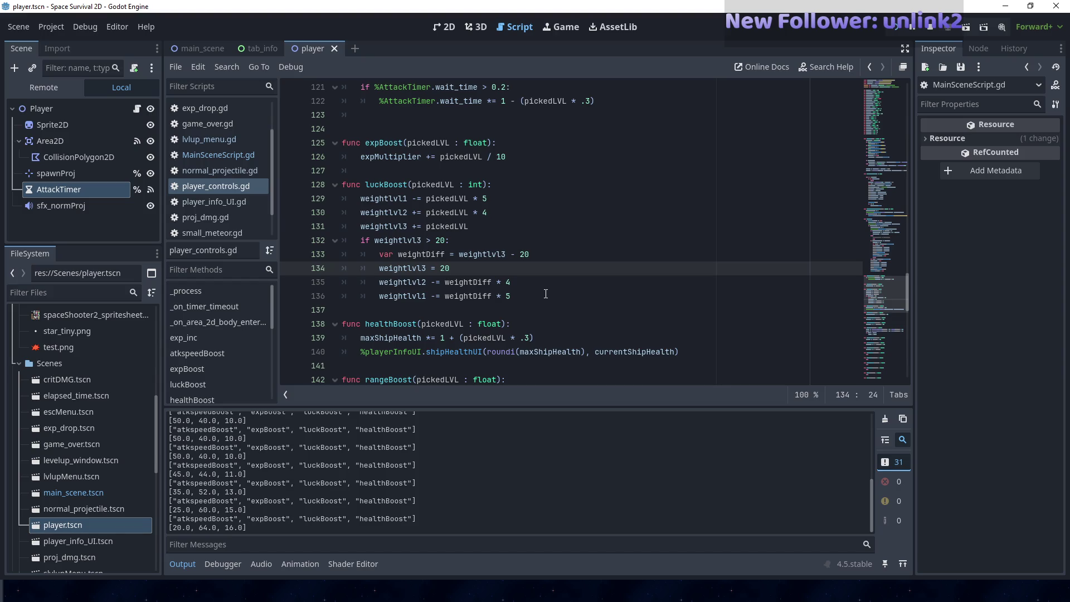
scroll(546, 294, "up", 6)
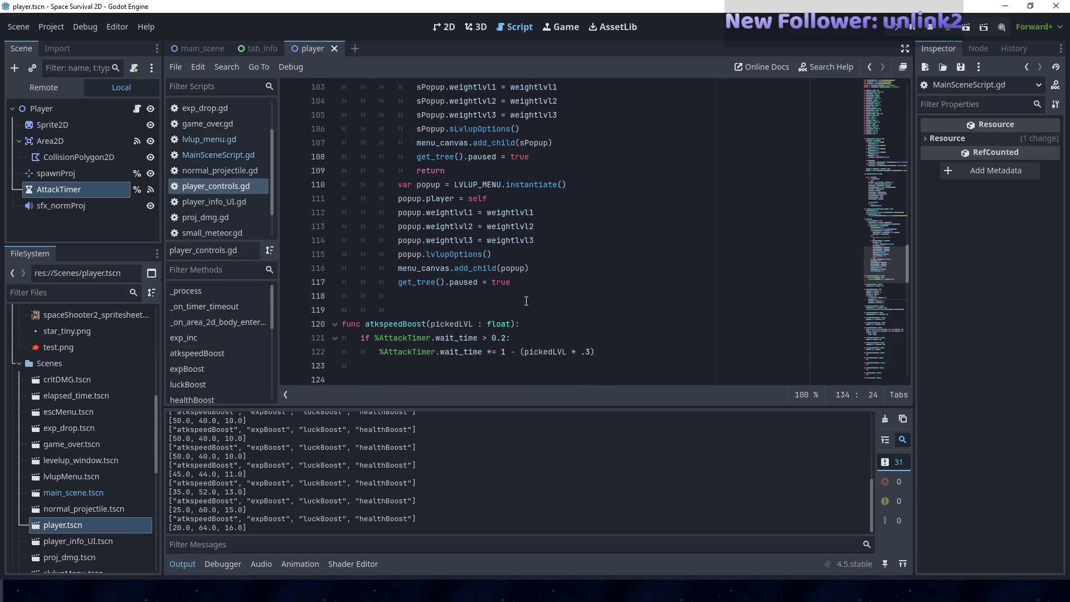
scroll(527, 301, "up", 2)
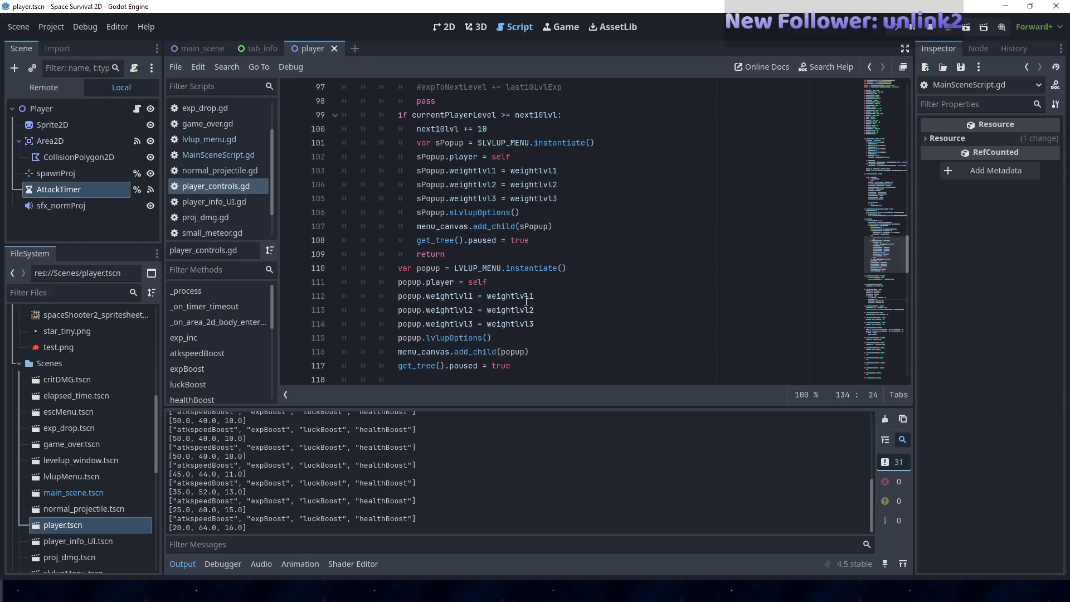
scroll(526, 301, "down", 3)
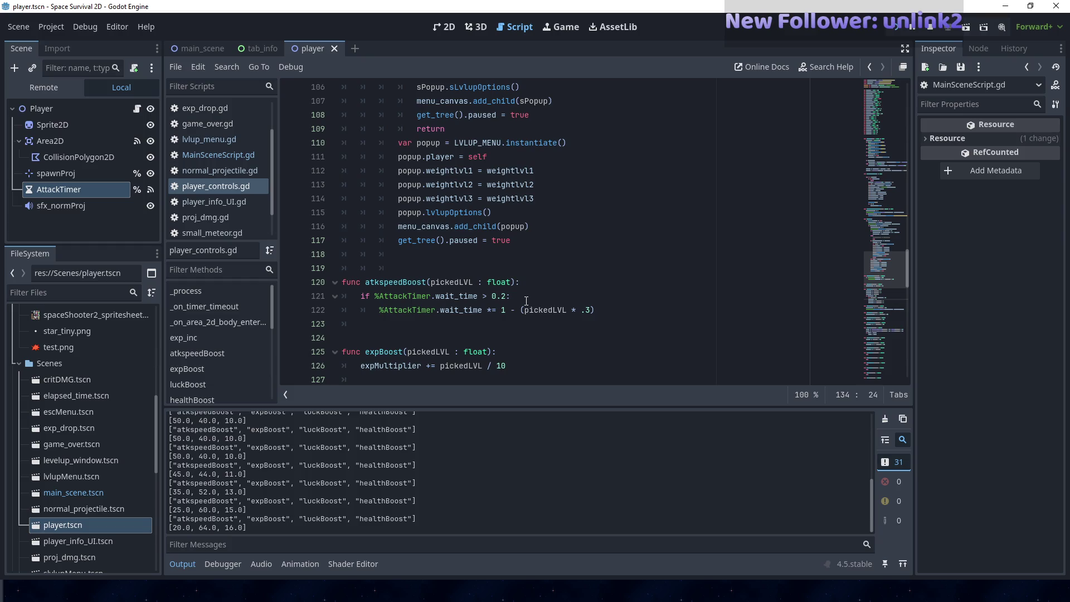
scroll(526, 301, "down", 3)
scroll(526, 301, "down", 2)
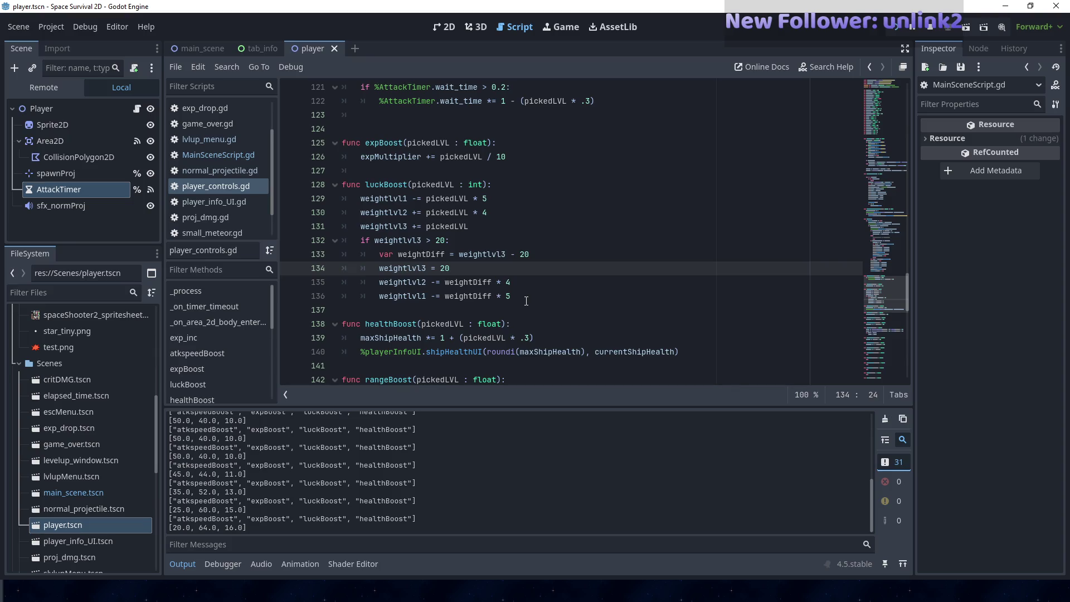
- Resume the game, pick luckBoost twice, and check the weight prints in the editor Output
key("alt+Tab")
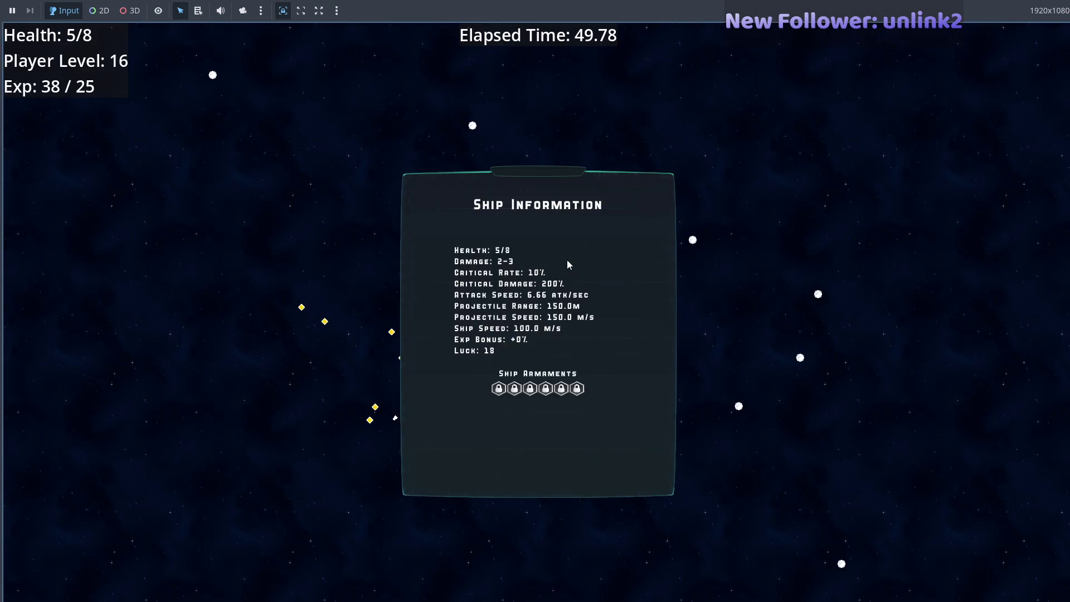
key("Escape")
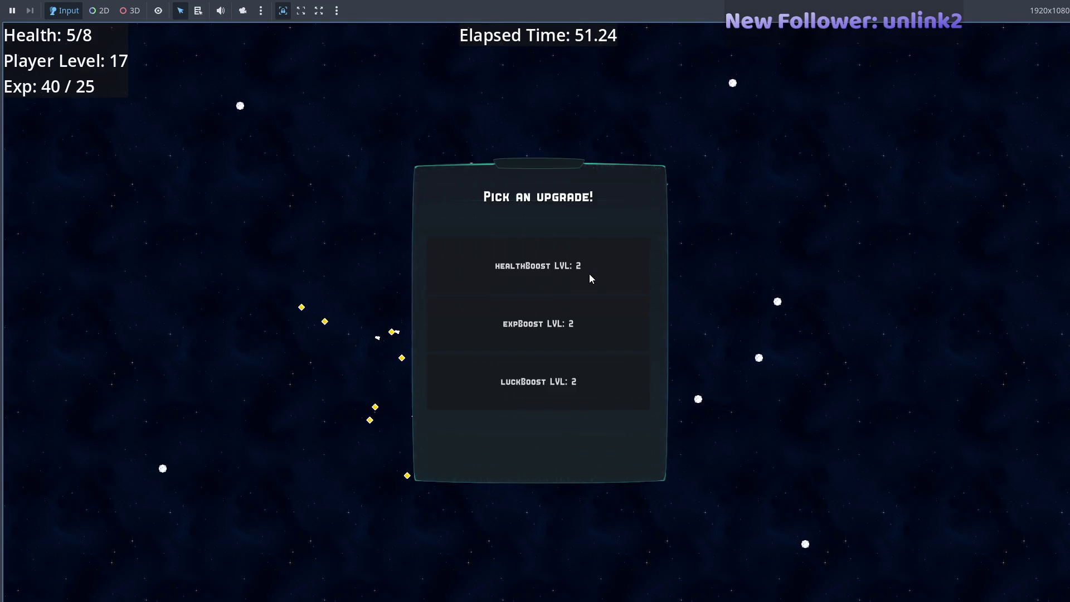
left_click(591, 372)
left_click(598, 376)
key("Escape")
key("Escape")
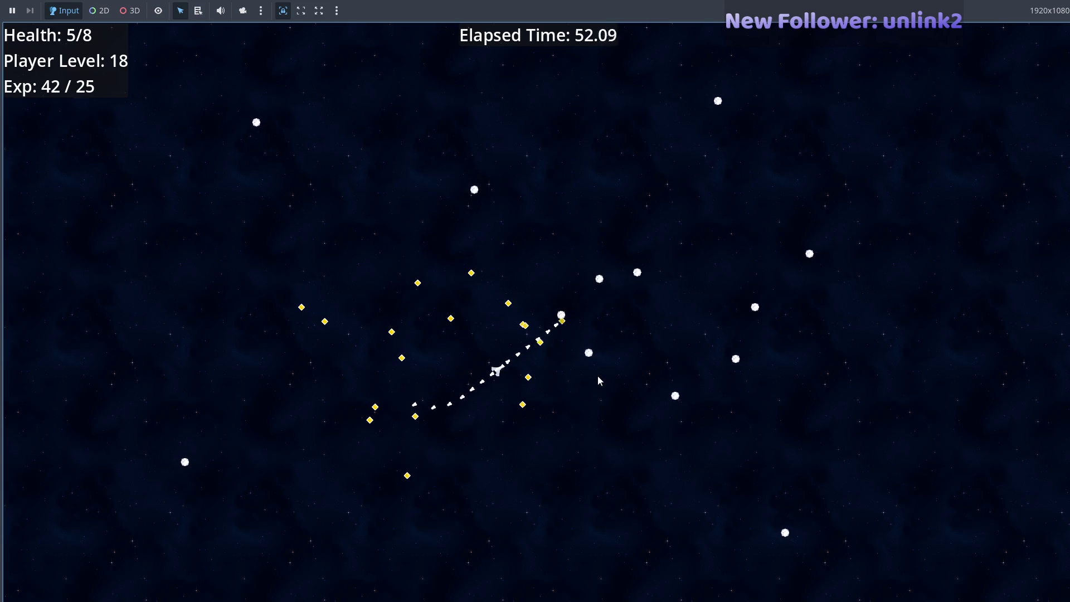
key("F8")
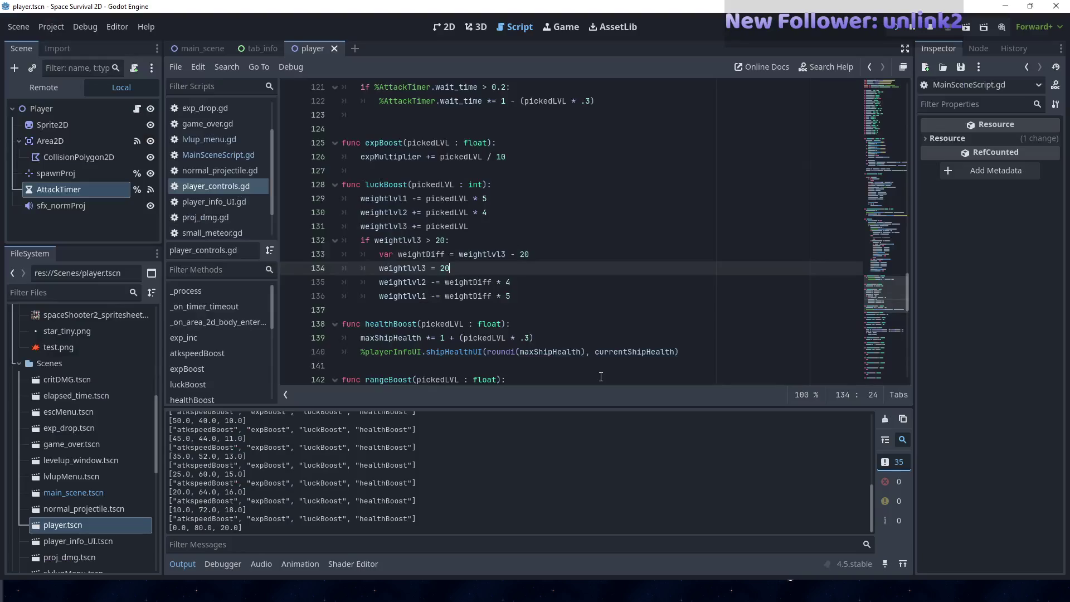
key("Escape")
key("Escape")
key("Escape")
key("Escape")
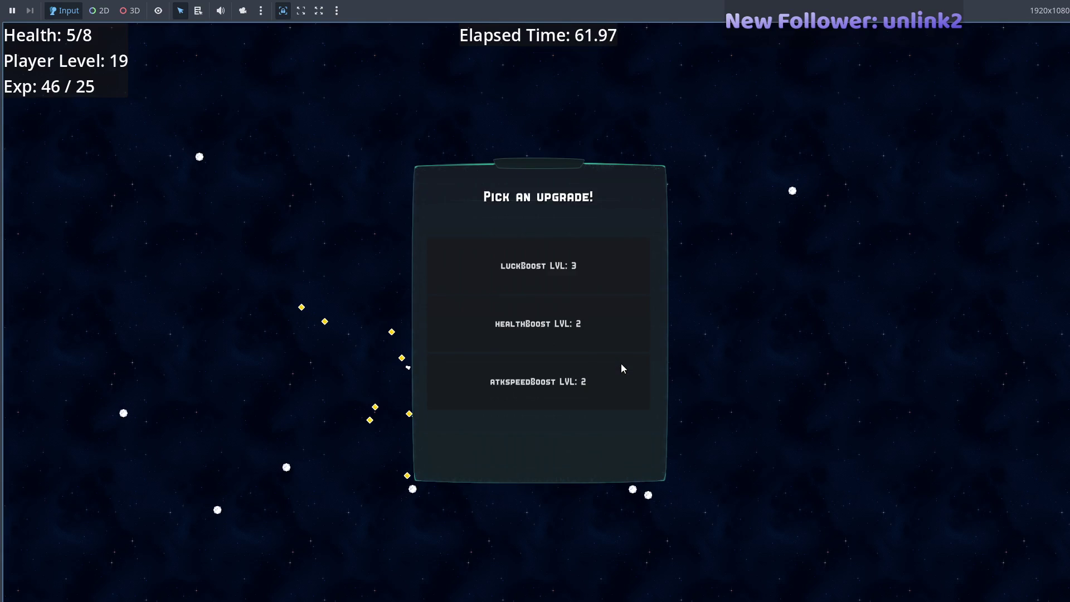
key("alt+Tab")
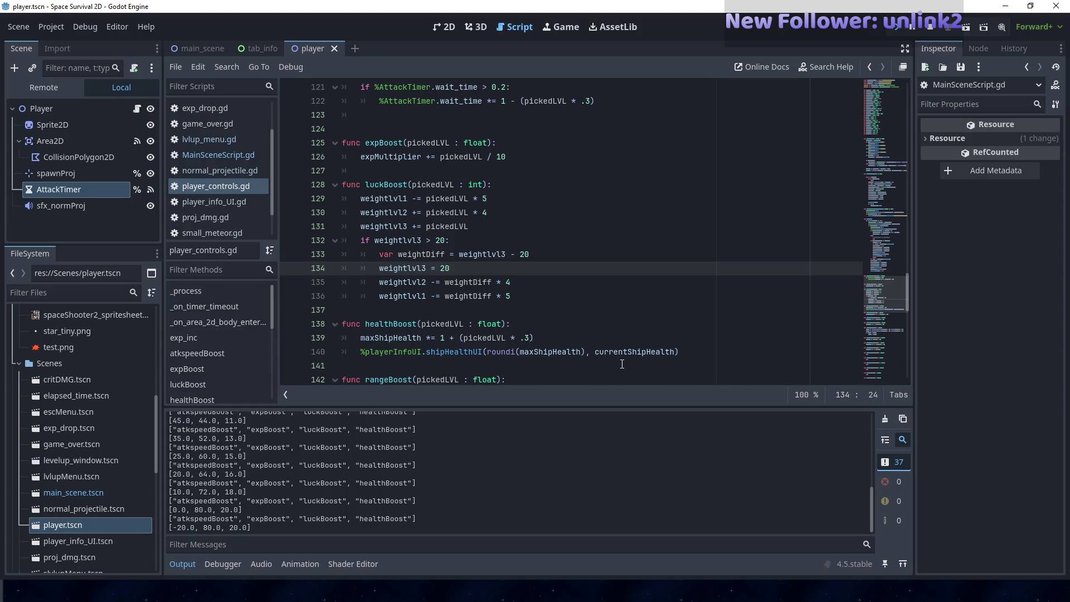
key("alt+Tab")
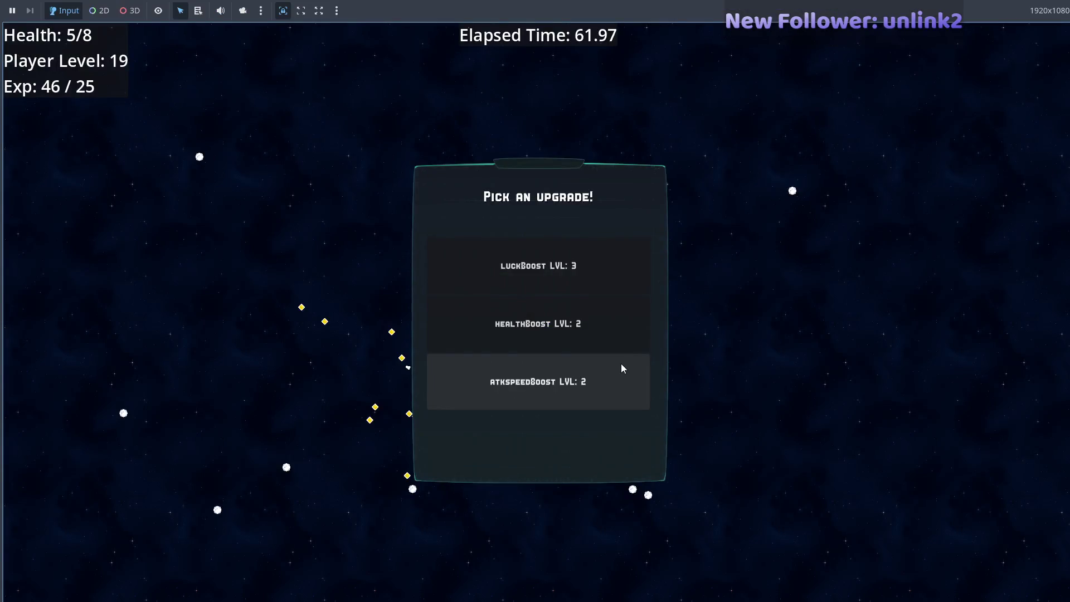
- Pick luckBoost, multipleProj and two atkspeedBoosts, reaching player level 22
left_click(597, 284)
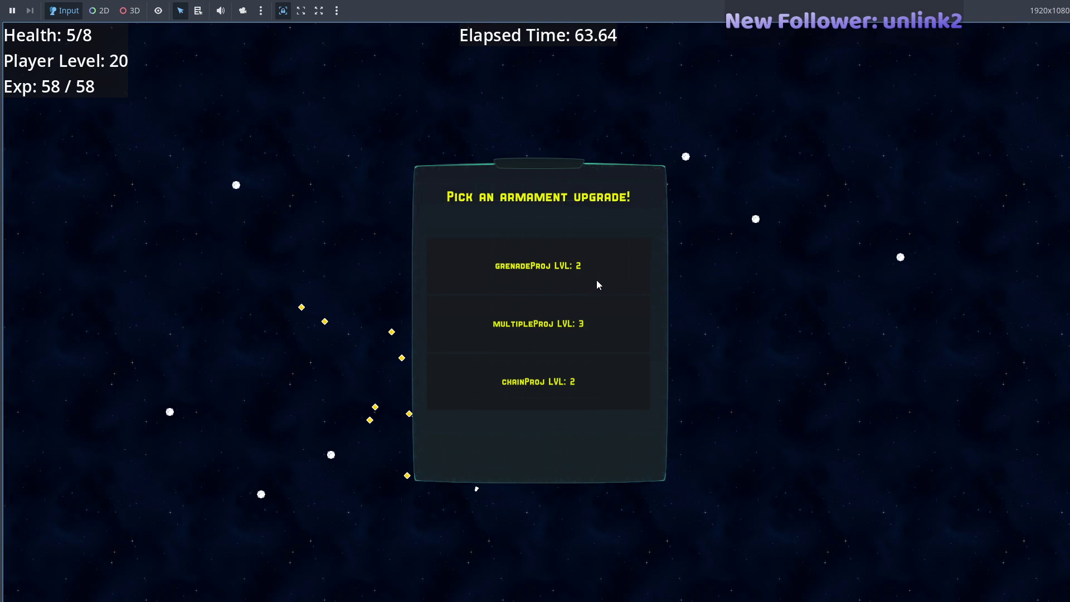
left_click(589, 328)
key("alt+Tab")
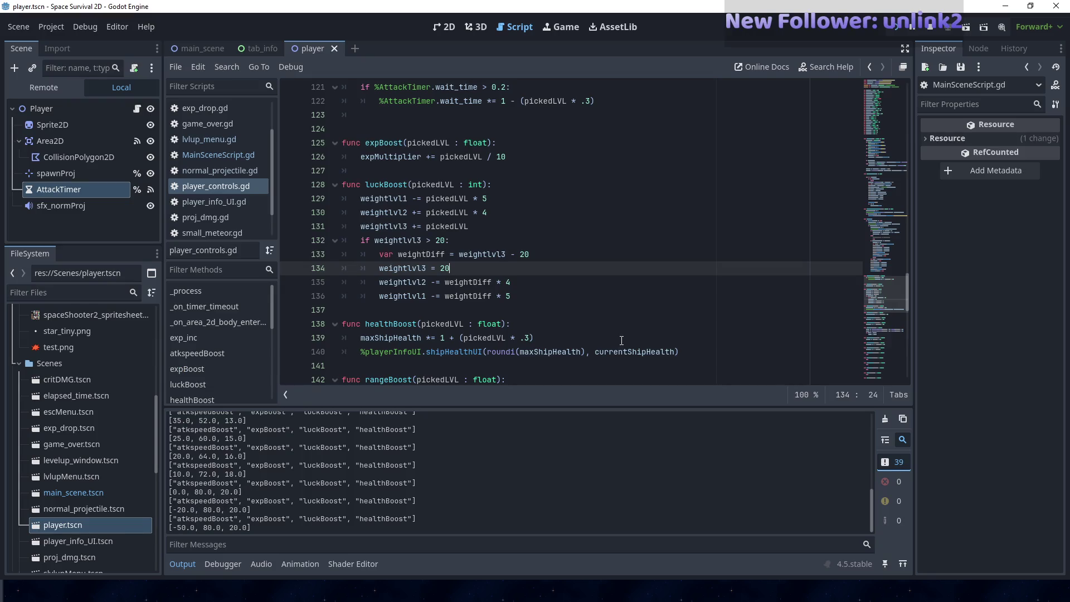
key("alt+Tab")
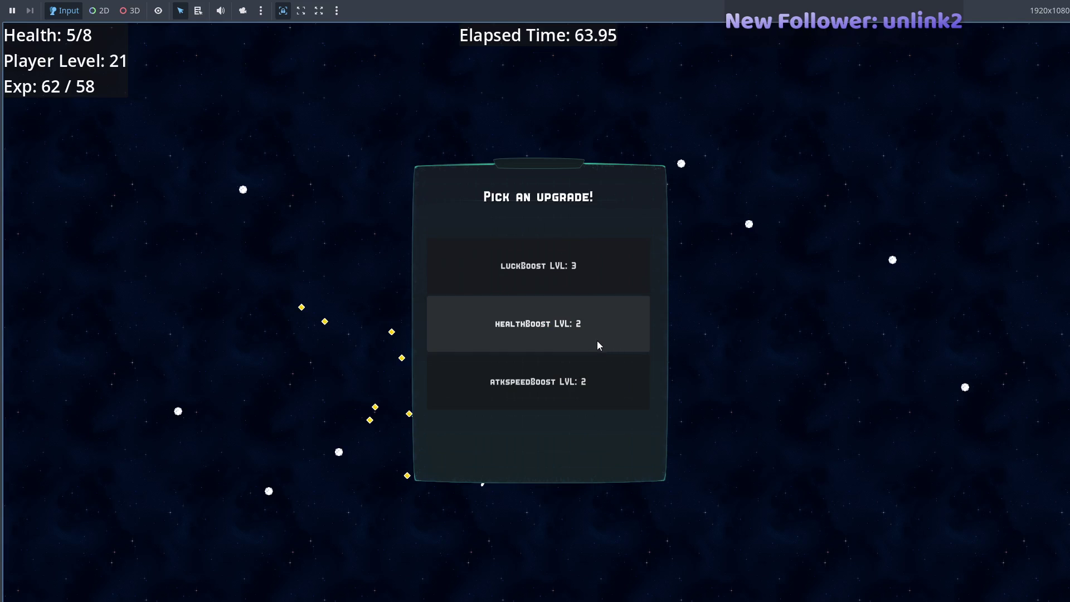
left_click(571, 391)
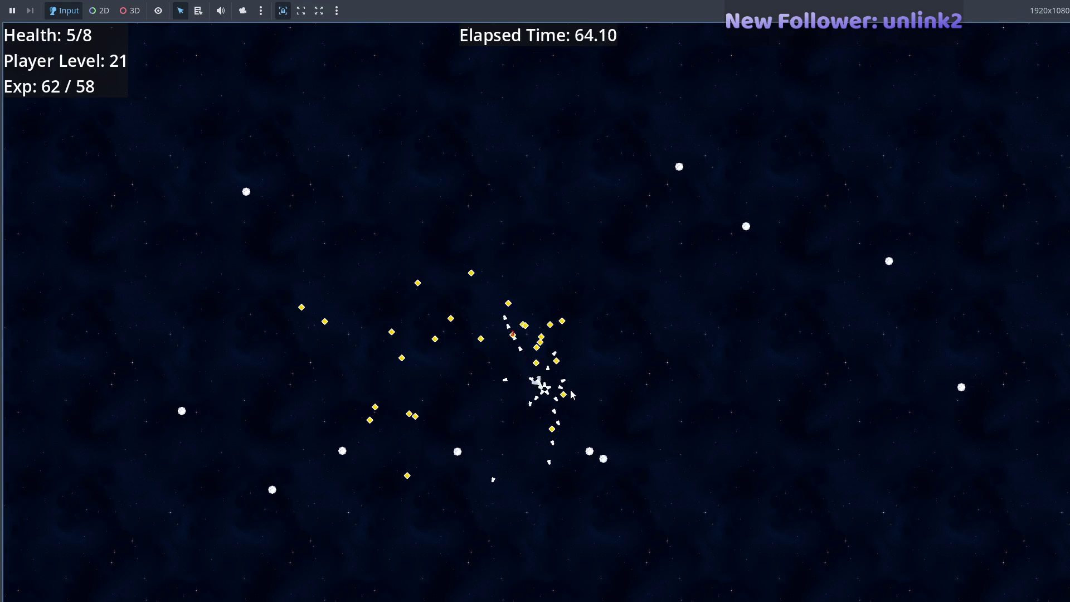
left_click(553, 383)
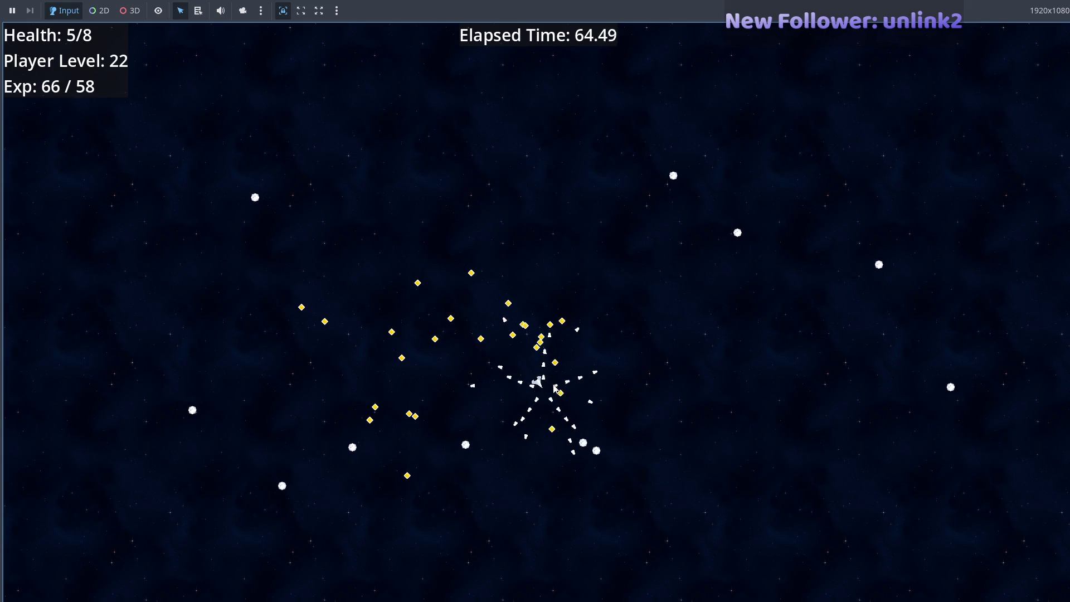
- Pick luckBoost and expBoost, then stop the game with the output at -80, 80, 20
left_click(564, 380)
left_click(567, 383)
key("F8")
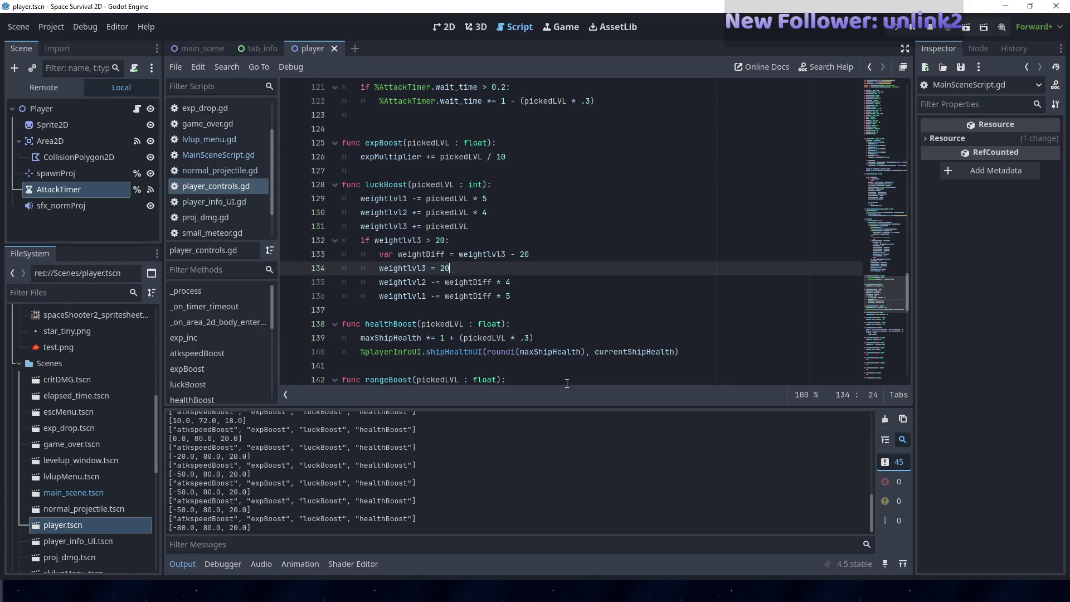
key("F8")
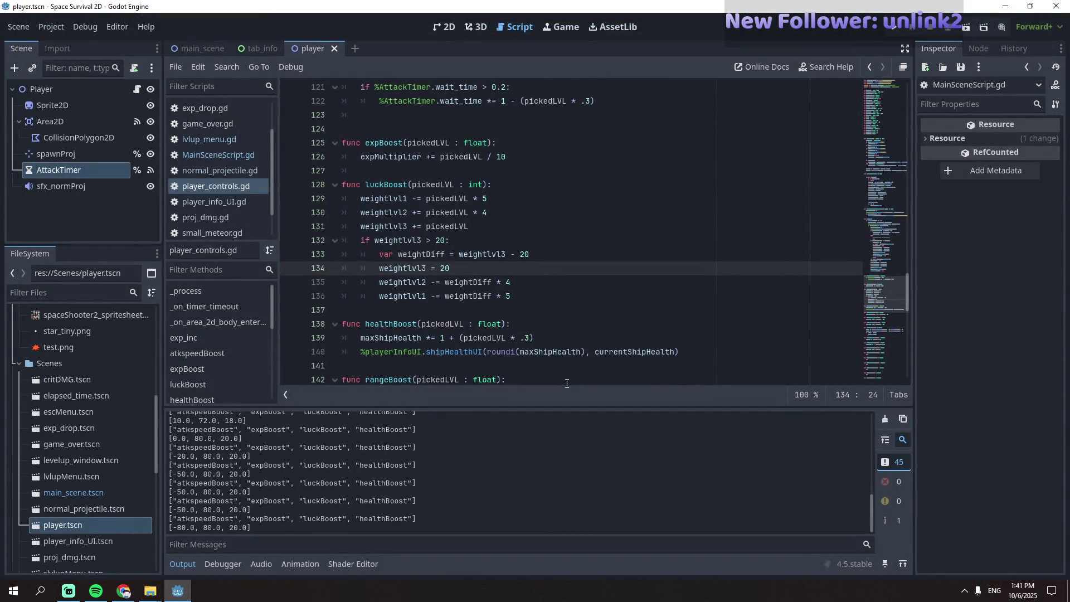
- Scroll to luckBoost in player_controls.gd and select the if weightlvl3 > 20 block, lines 132–136
scroll(502, 285, "up", 15)
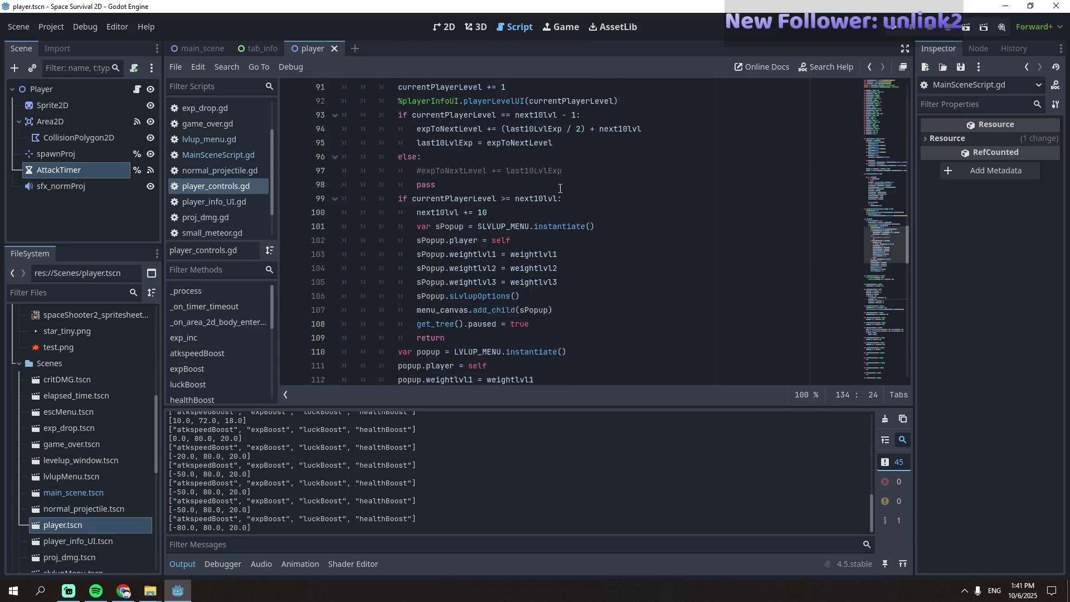
scroll(559, 185, "down", 14)
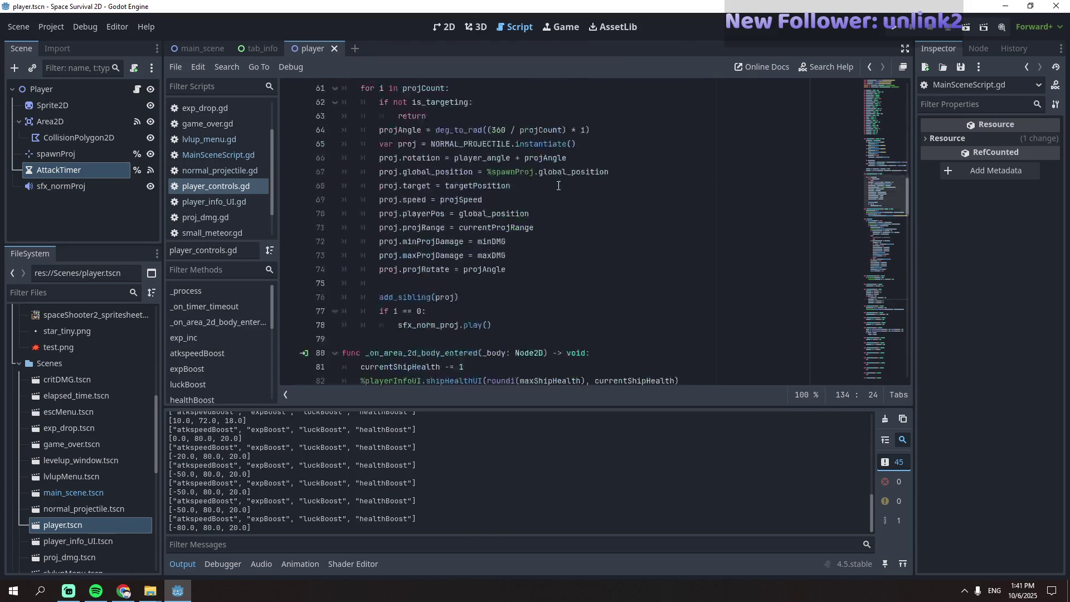
scroll(555, 212, "down", 4)
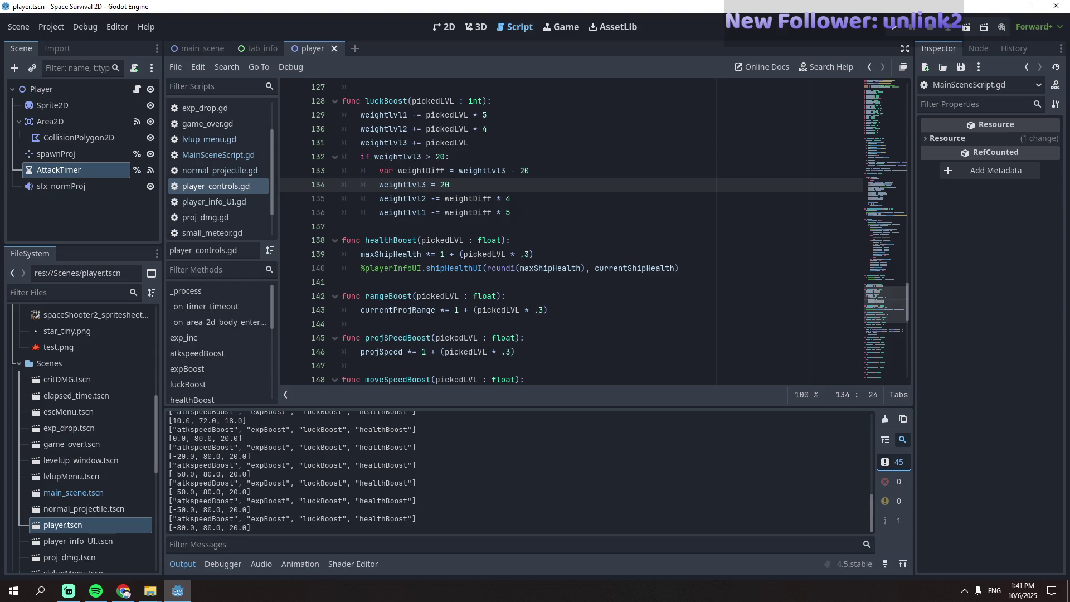
mouse_move(524, 209)
left_mouse_down()
mouse_move(358, 158)
mouse_move(368, 160)
left_mouse_up()
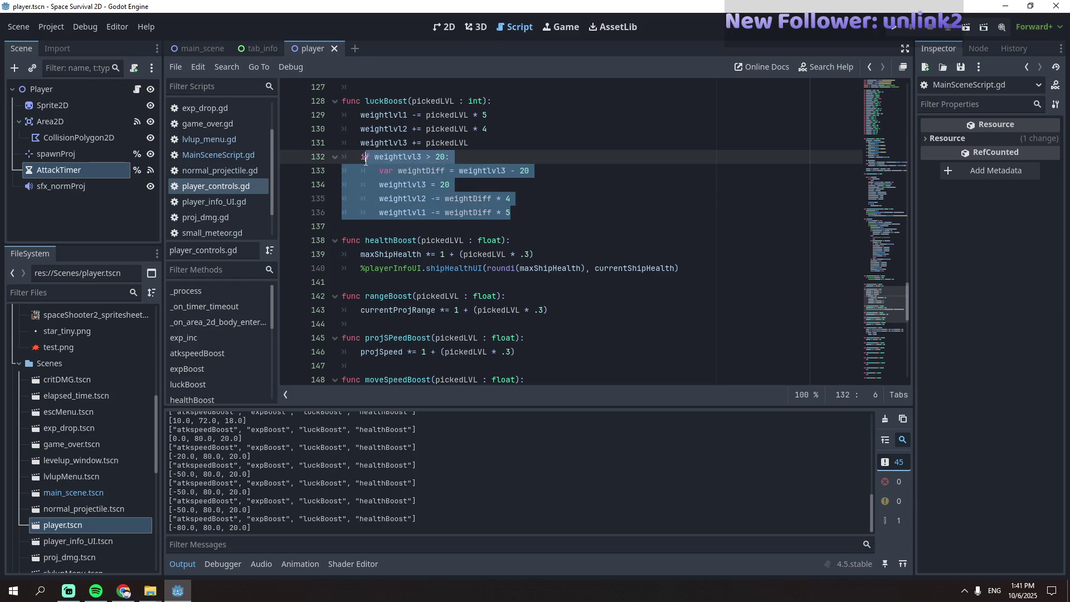
left_click_drag(365, 161, 361, 161)
left_click(529, 191)
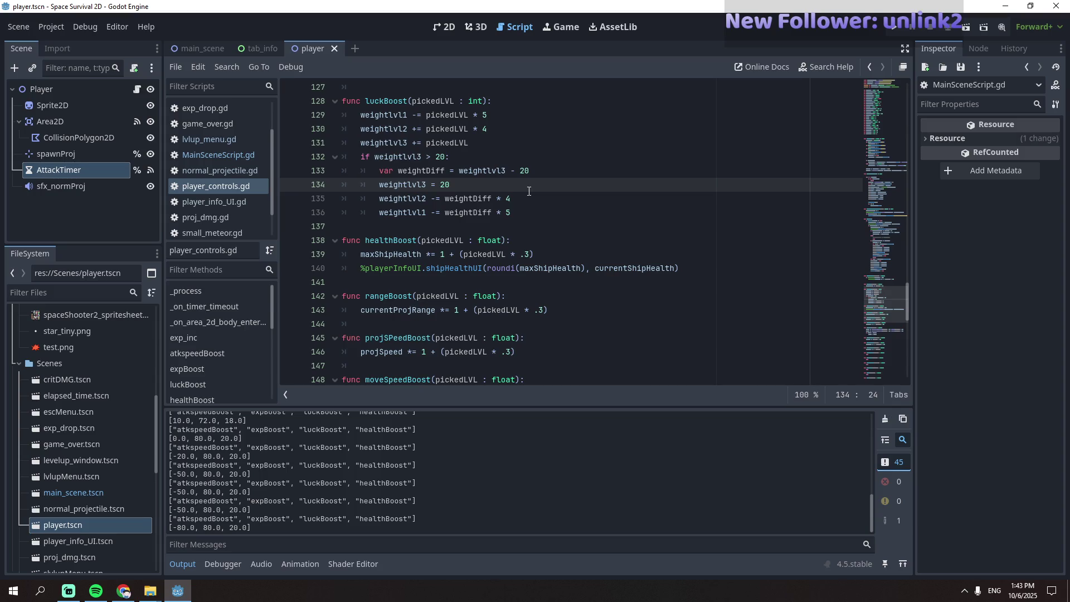
left_click(495, 105)
- Add 'if weightlvl3 < 20:' as the first line of luckBoost
key("Return")
type("ifwe")
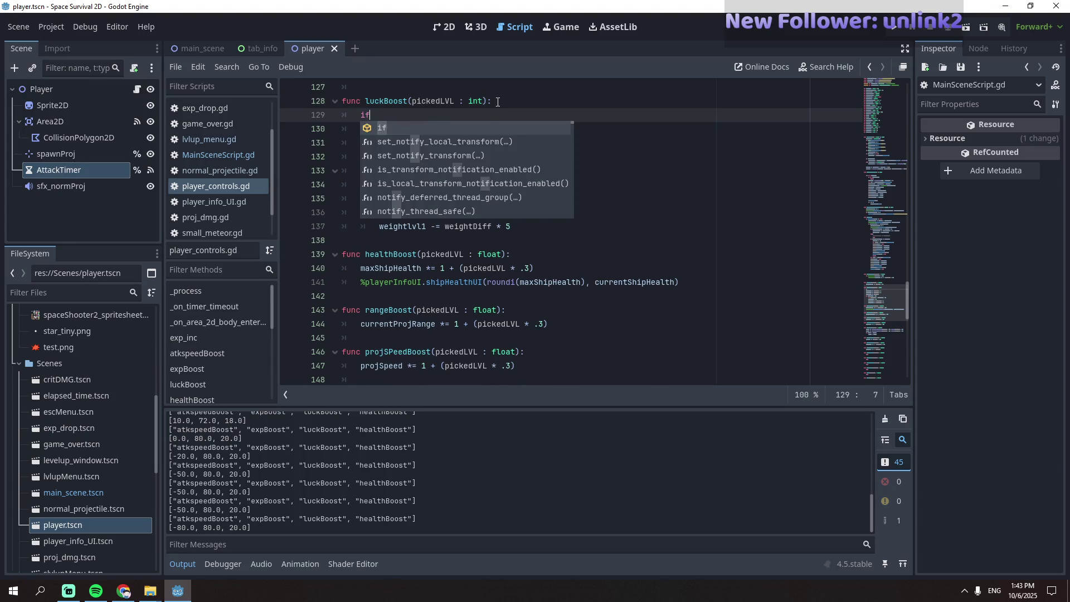
key("BackSpace")
key("BackSpace")
type("w")
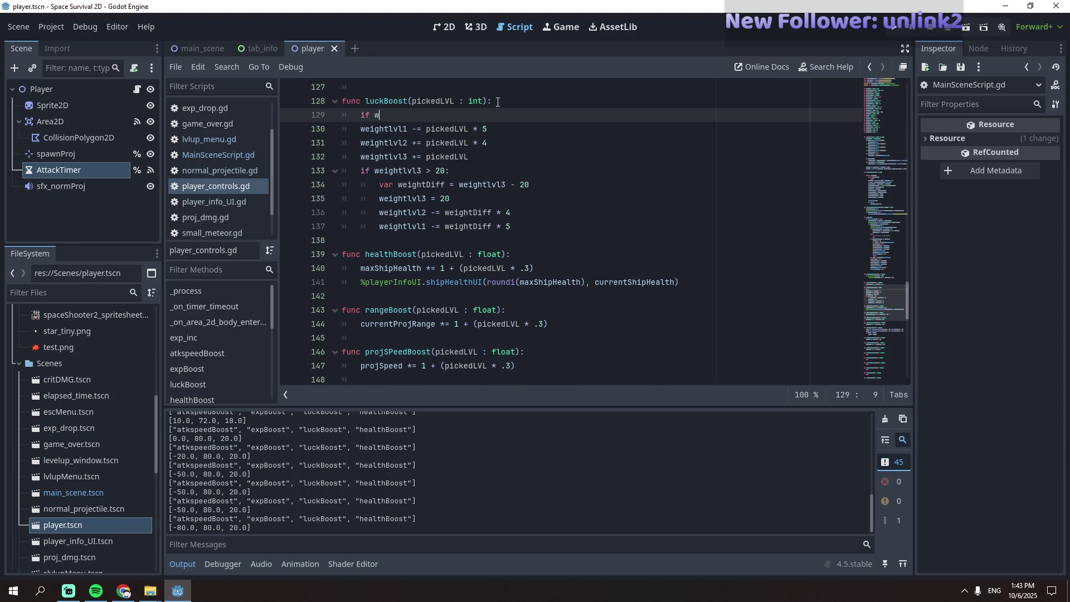
type("eight")
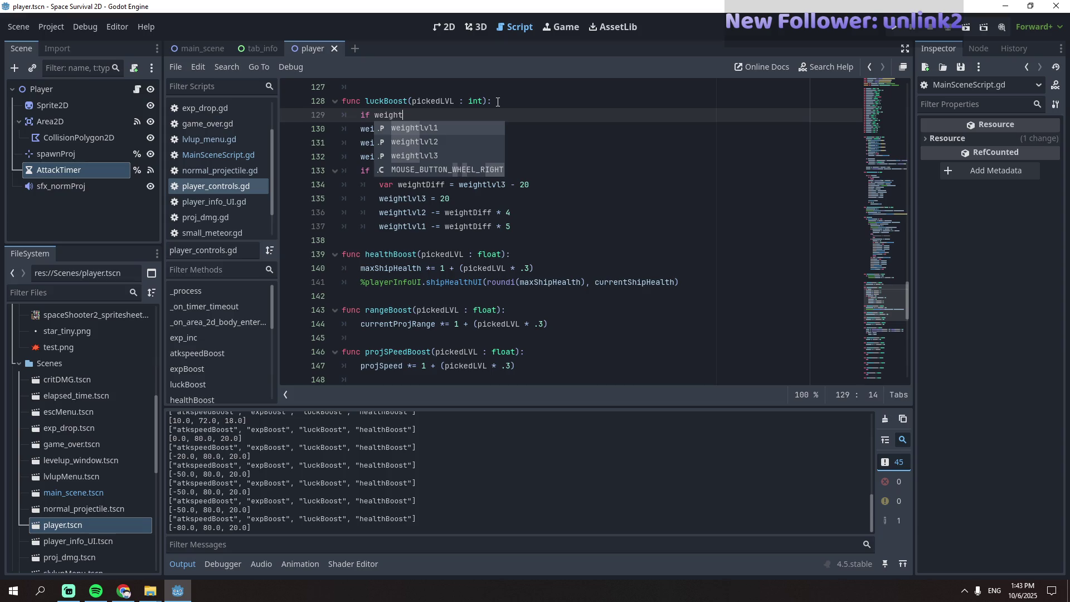
type("lvl3 ")
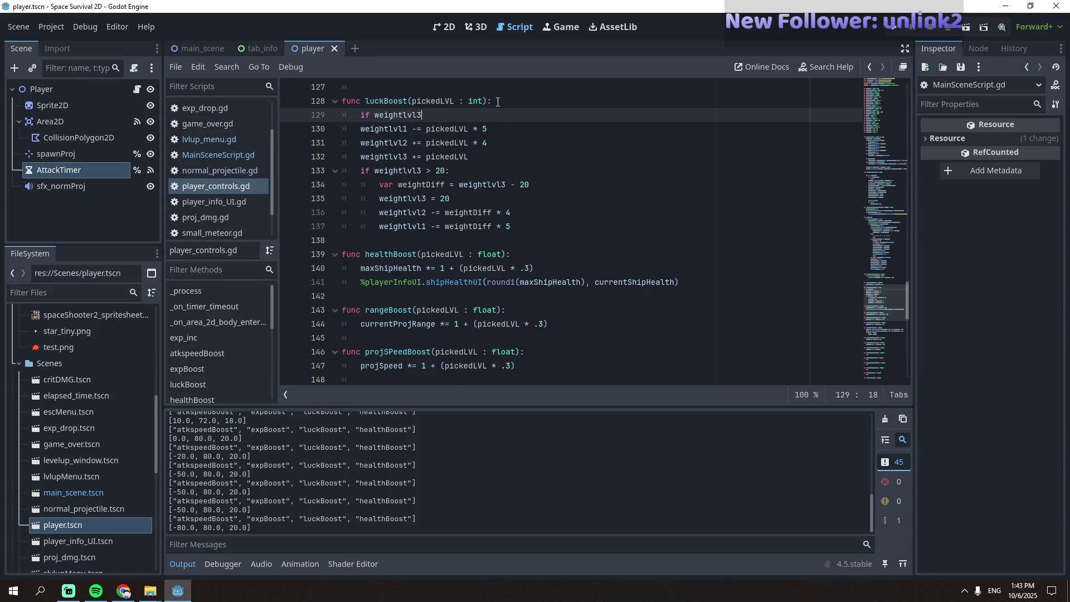
type("< 20")
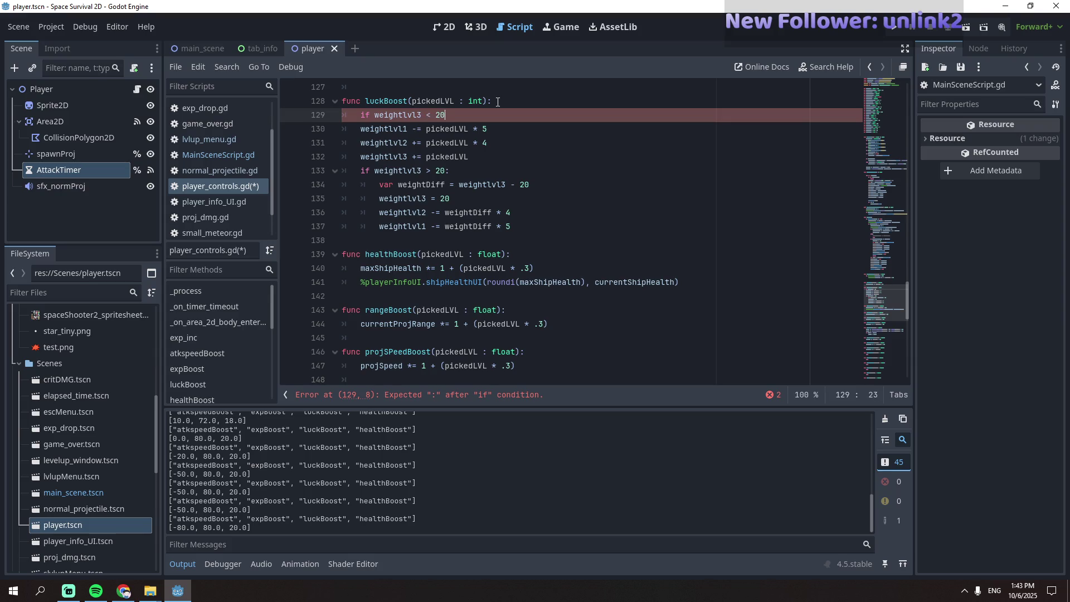
type(":")
- Indent the luckBoost body lines 130–137 under the new condition and save player_controls.gd
left_click(360, 129)
left_click_drag(361, 129, 510, 226)
key("Tab")
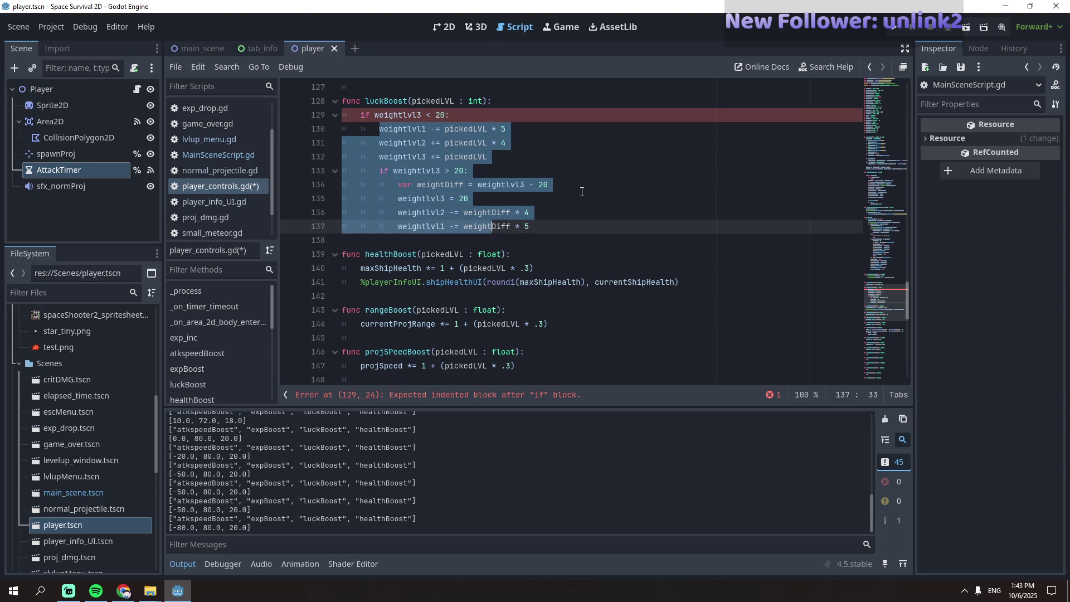
left_click(606, 135)
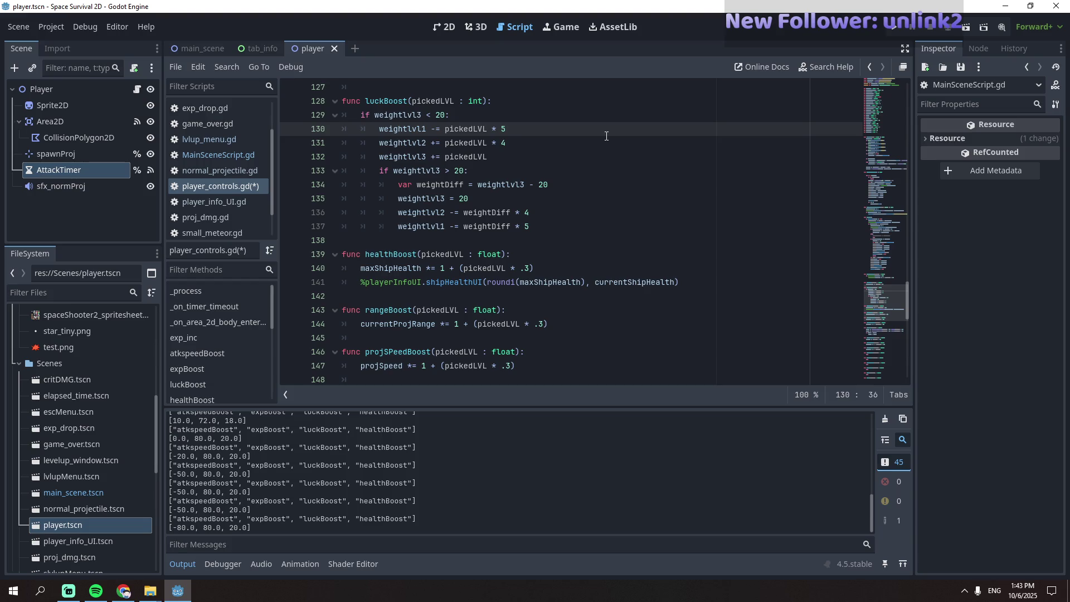
key("ctrl+s")
left_click(214, 157)
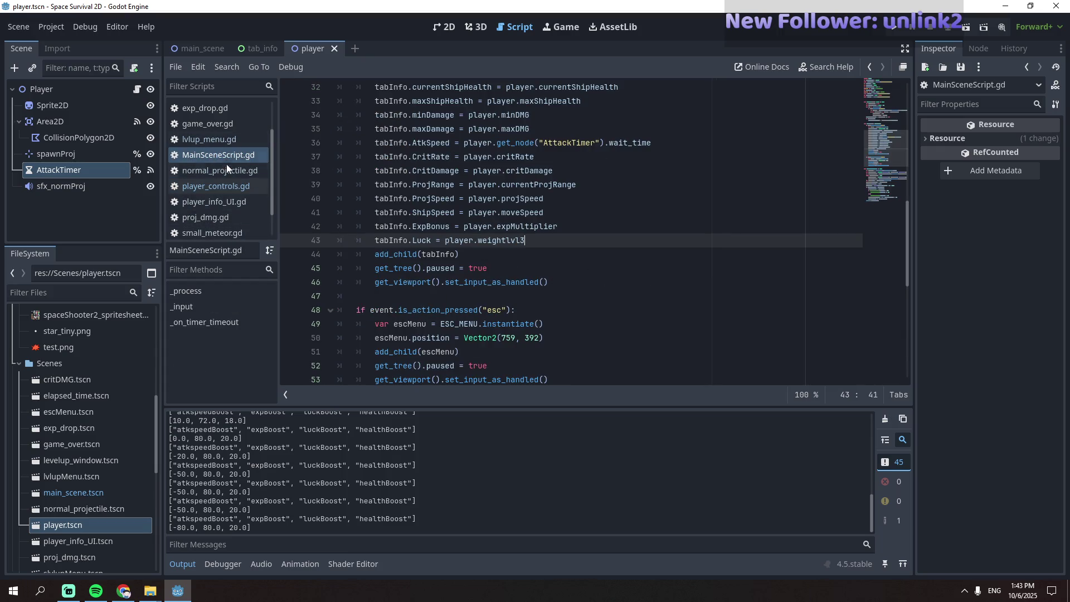
- Look through normal_projectile.gd, elapsed_time.gd, esc_menu.gd, exp_drop.gd and game_over.gd, ending on player_controls.gd
left_click(235, 203)
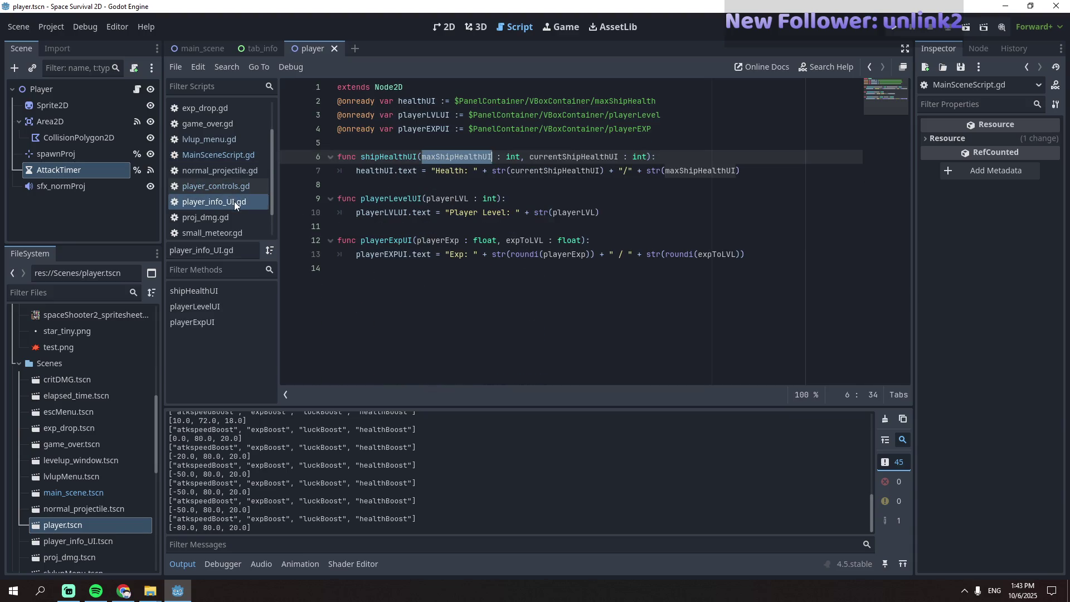
scroll(234, 201, "up", 2)
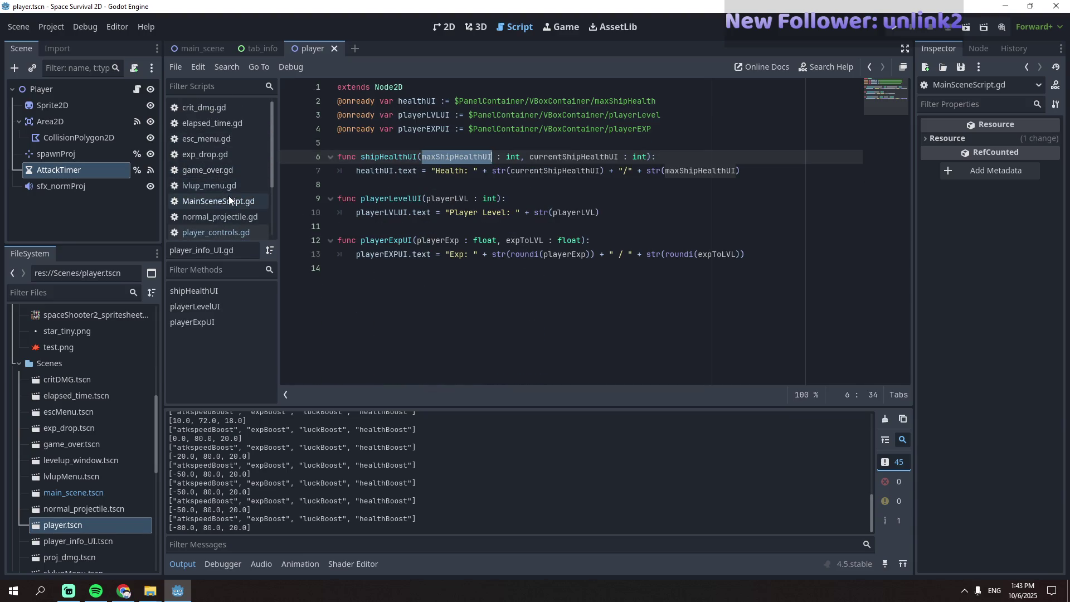
left_click(236, 216)
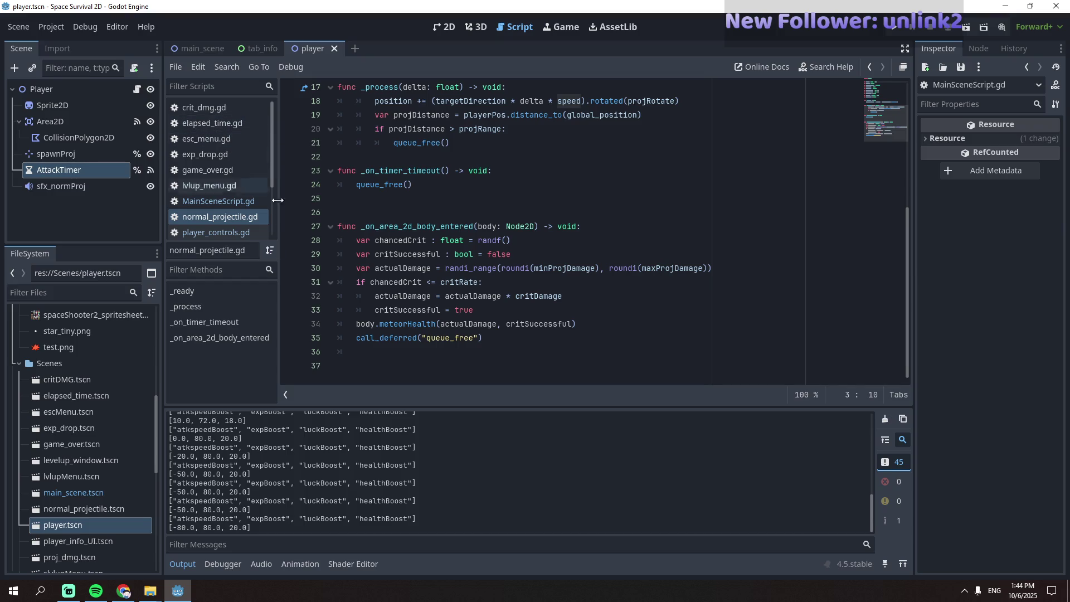
left_click(212, 126)
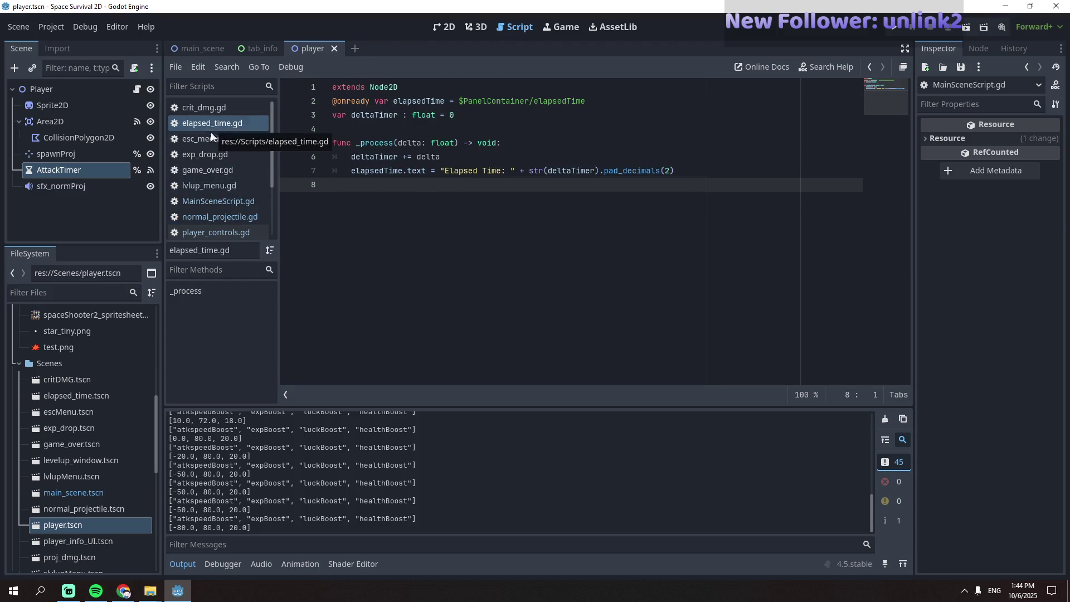
left_click(212, 138)
left_click(210, 155)
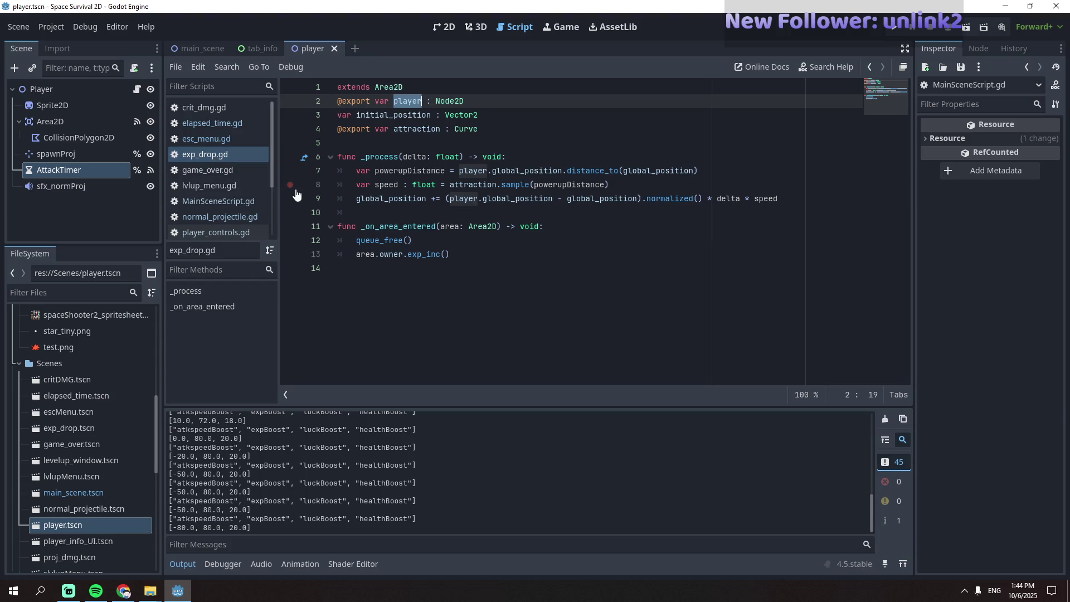
left_click(230, 164)
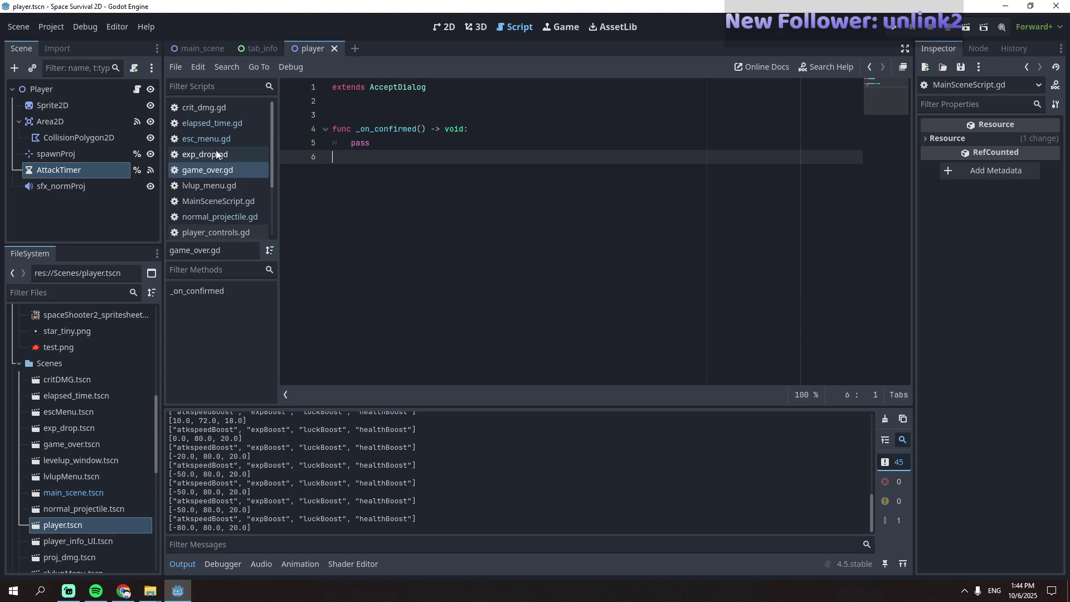
left_click(207, 122)
left_click(210, 168)
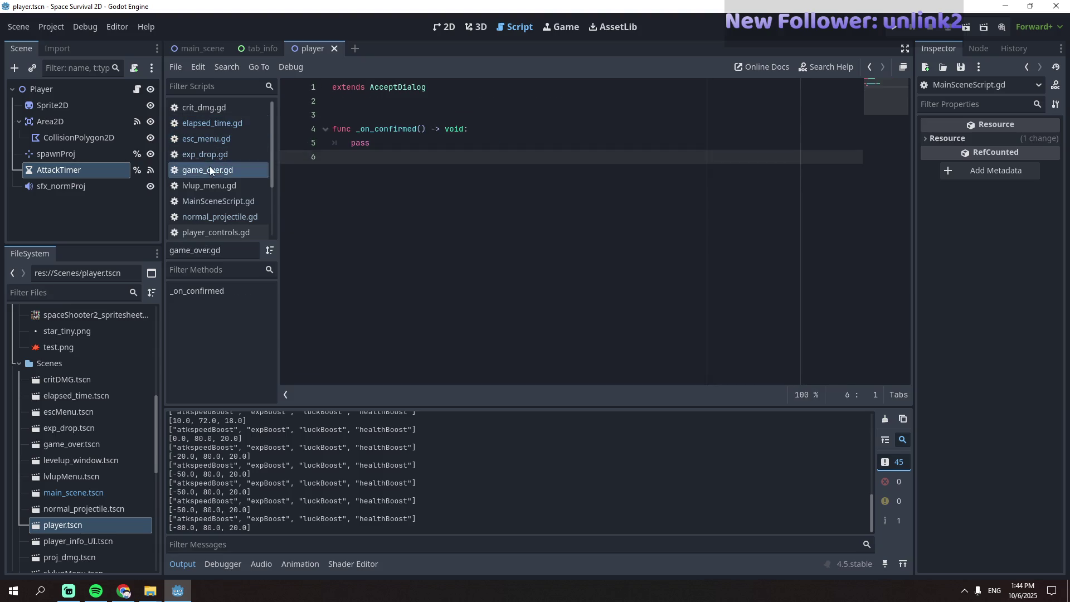
left_click(212, 186)
scroll(219, 199, "down", 3)
left_click(225, 163)
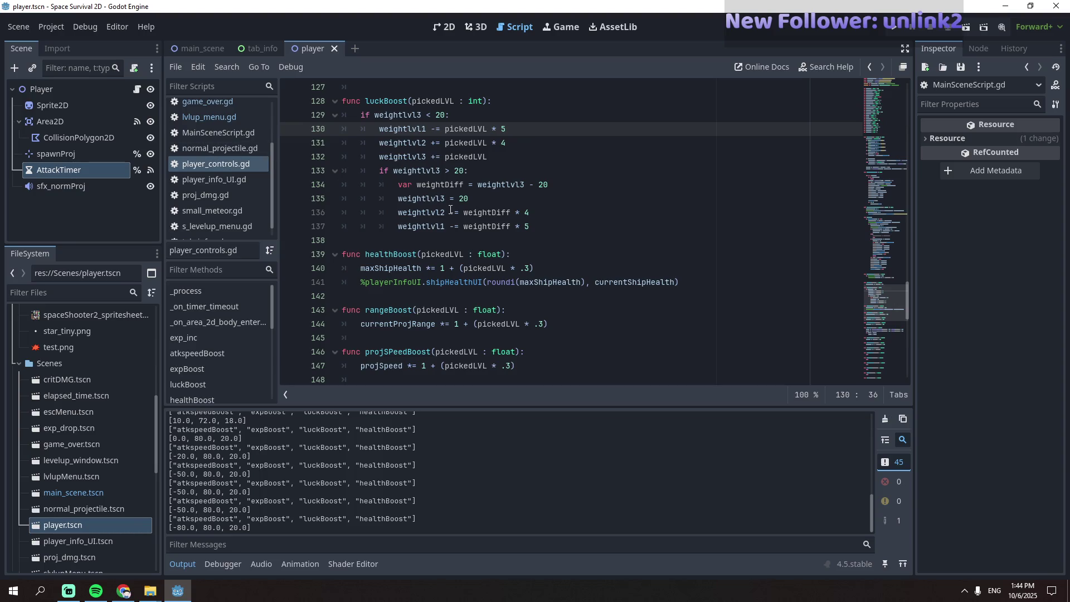
- In lvlup_menu.gd, select upgradeOptions[2] on line 33, discard a trial line, and save
scroll(222, 149, "up", 3)
left_click(211, 186)
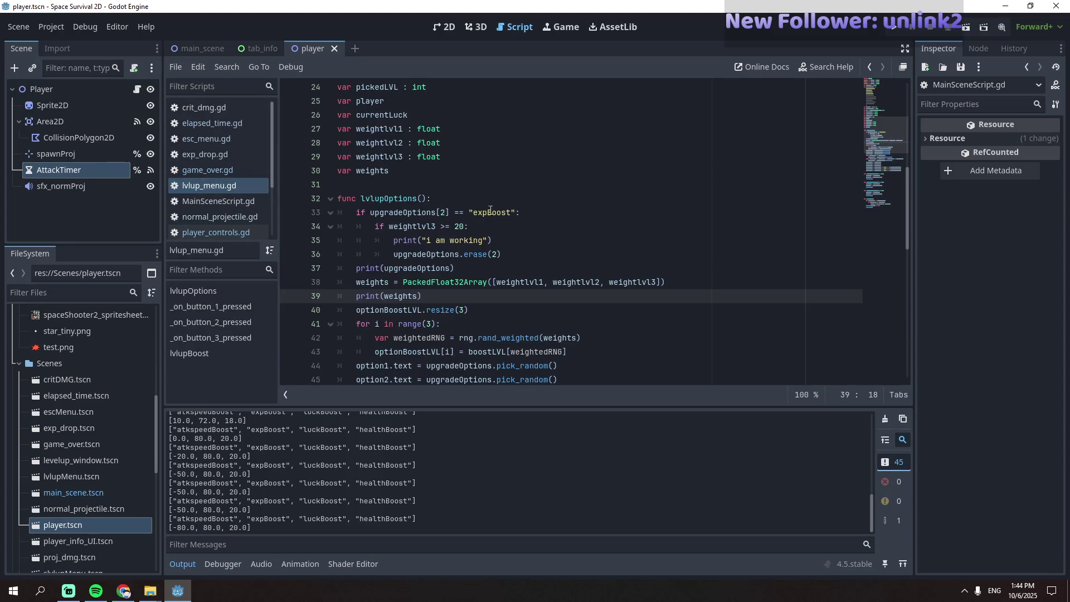
scroll(485, 212, "down", 2)
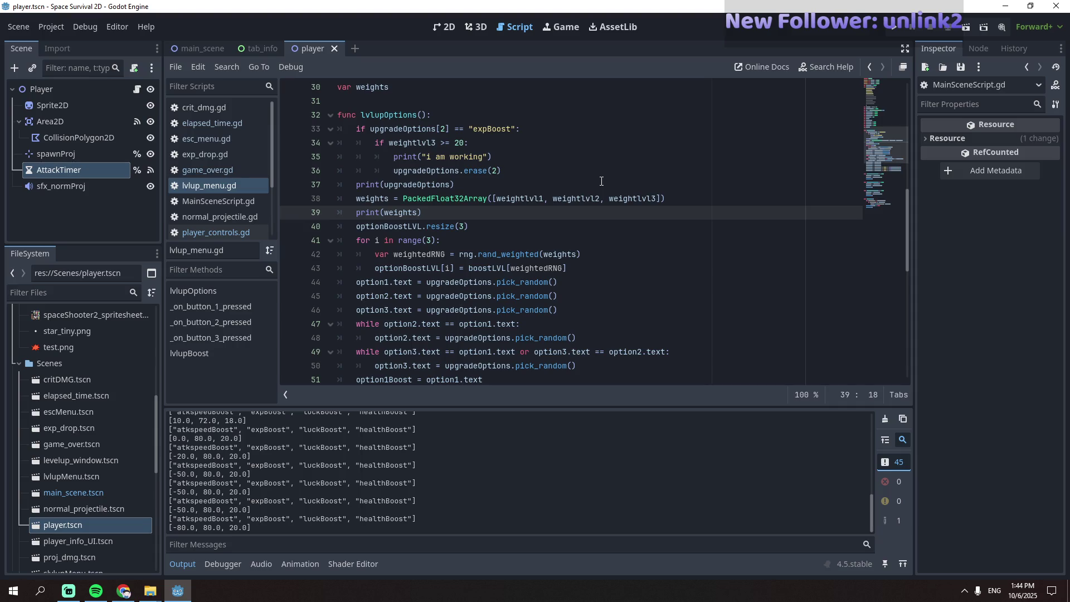
left_click_drag(449, 129, 370, 130)
key("ctrl+c")
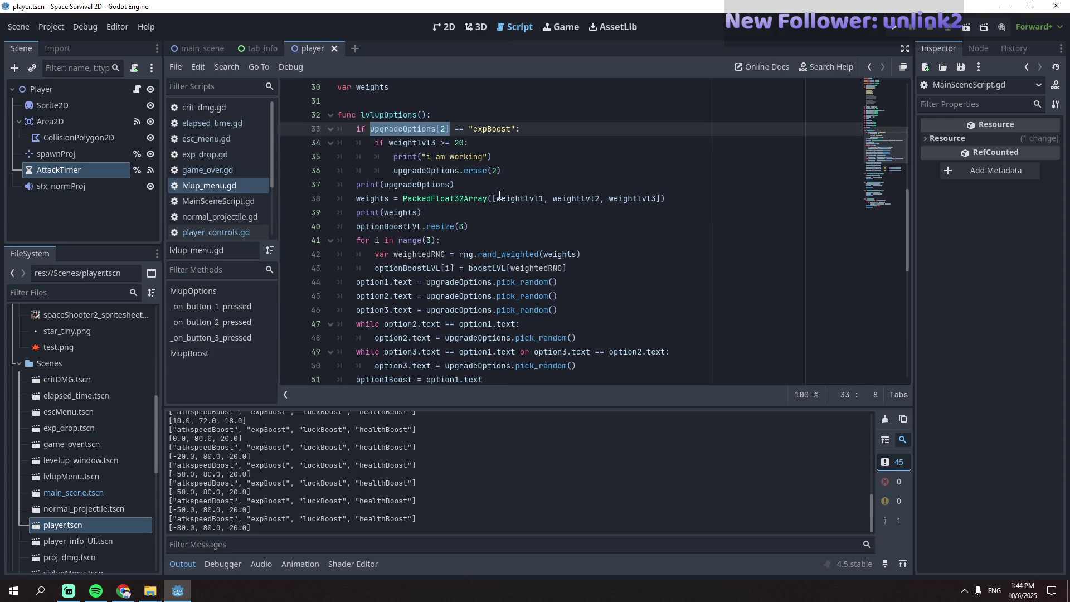
left_click(524, 177)
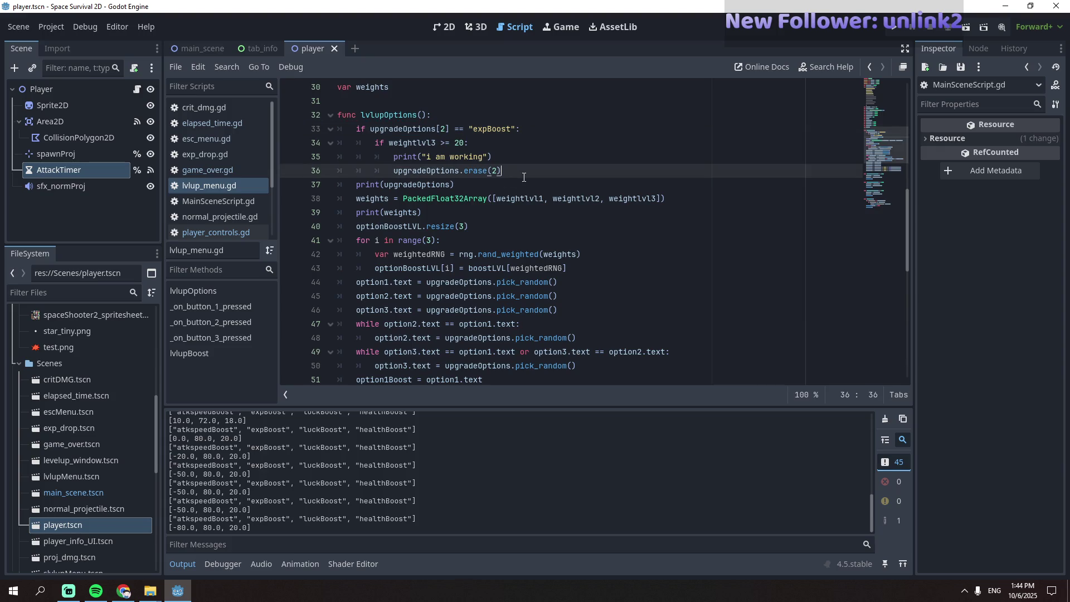
key("Return")
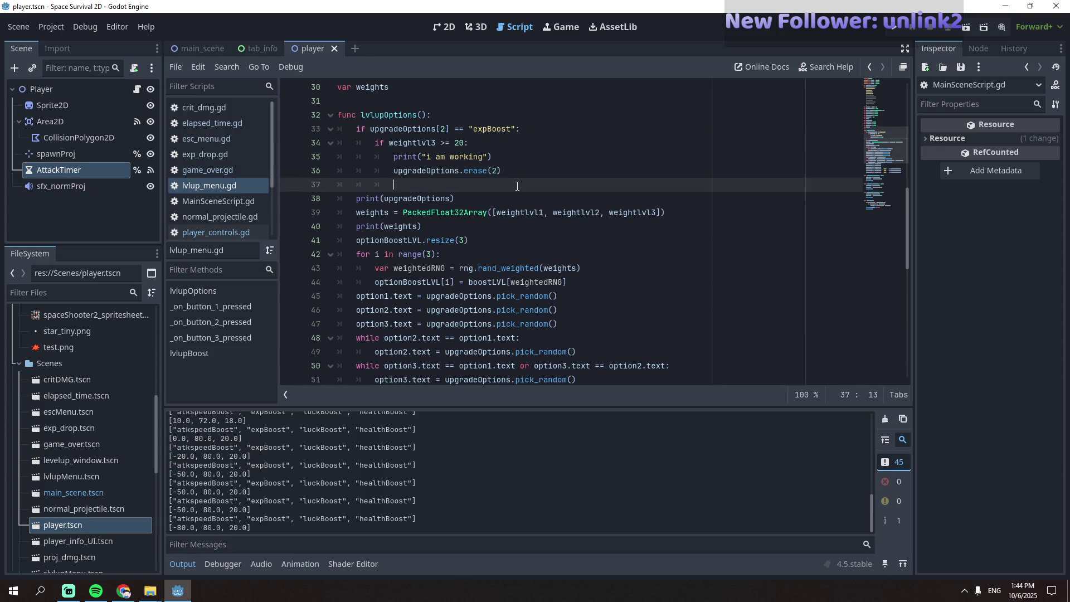
key("BackSpace")
key("BackSpace")
type("upgradeOptions[2]")
key("BackSpace")
key("BackSpace")
key("BackSpace")
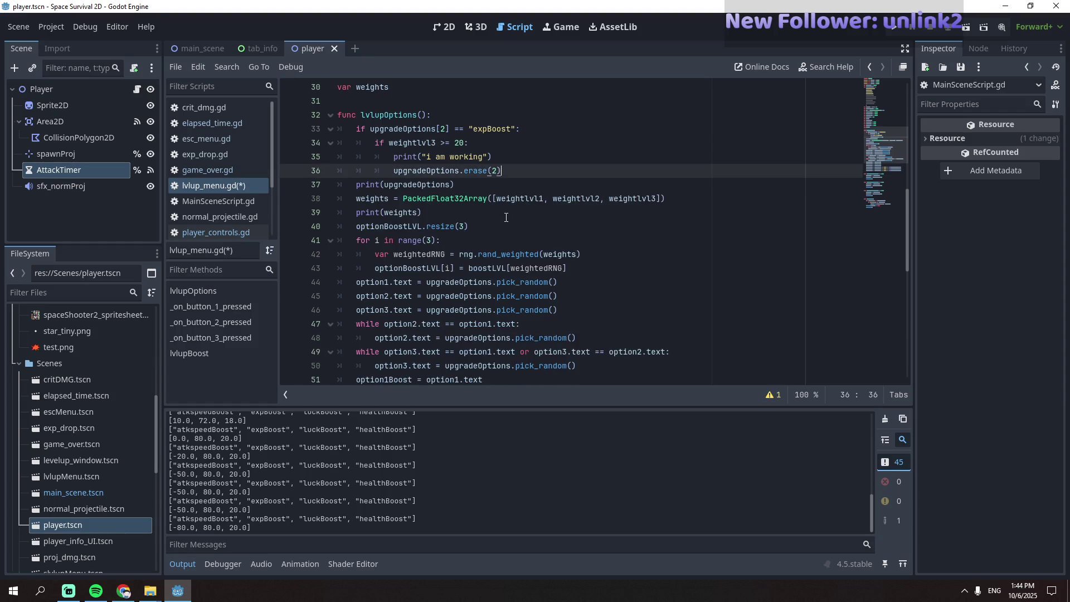
key("ctrl+s")
- Insert print(upgradeOptions[2]) under the lvlupOptions header and launch the game
left_click(442, 144)
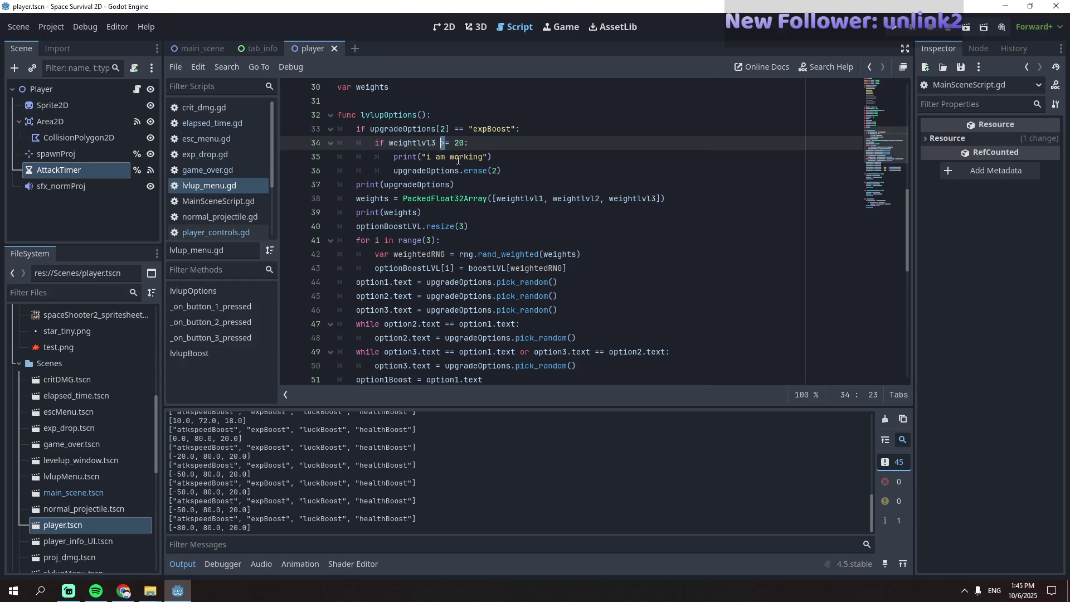
mouse_move(483, 173)
left_click(444, 130)
key("shift+Left")
key("shift+Left")
key("shift+Left")
key("shift+Left")
key("shift+Left")
key("shift+Left")
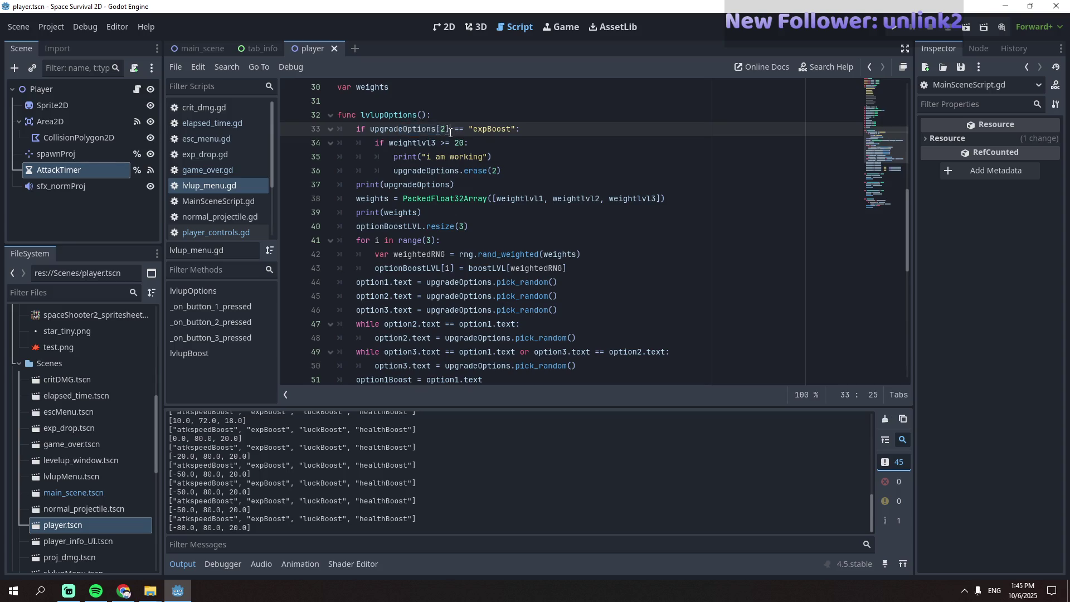
left_click(436, 116)
key("Return")
type("print(")
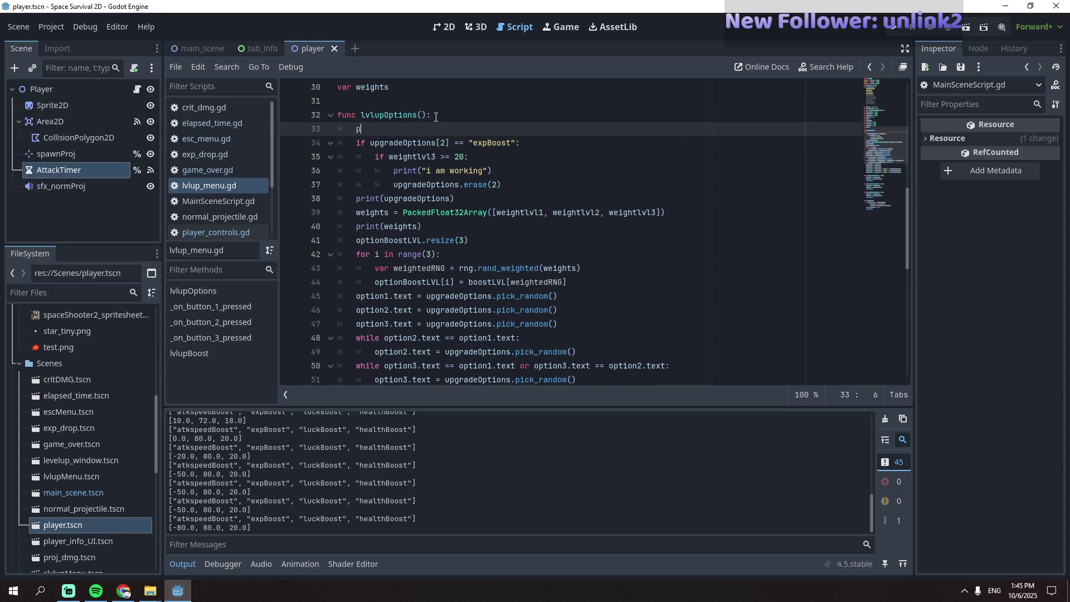
key("ctrl+v")
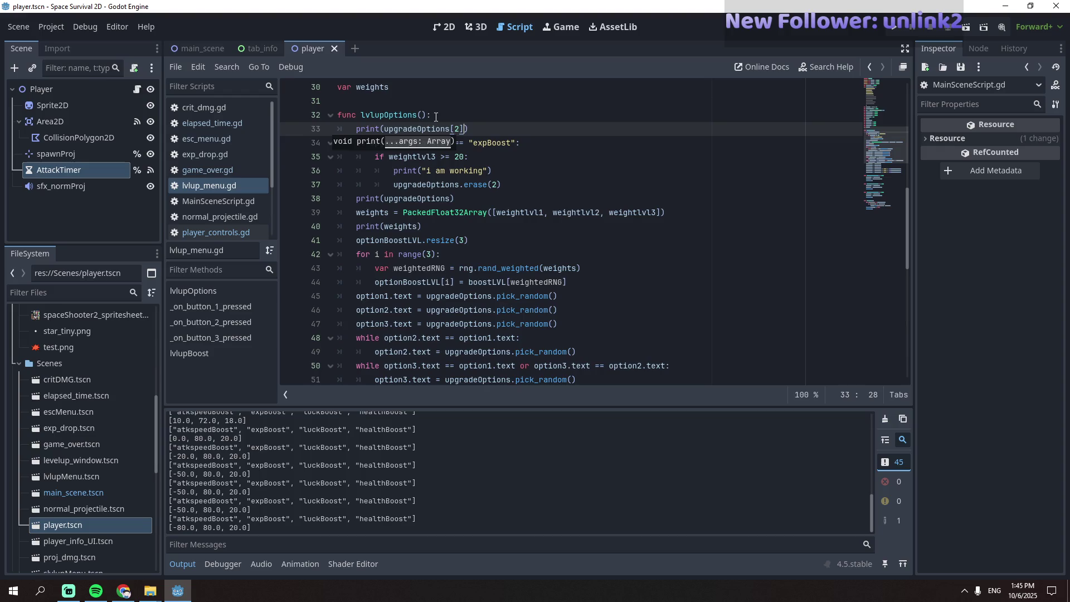
key("F5")
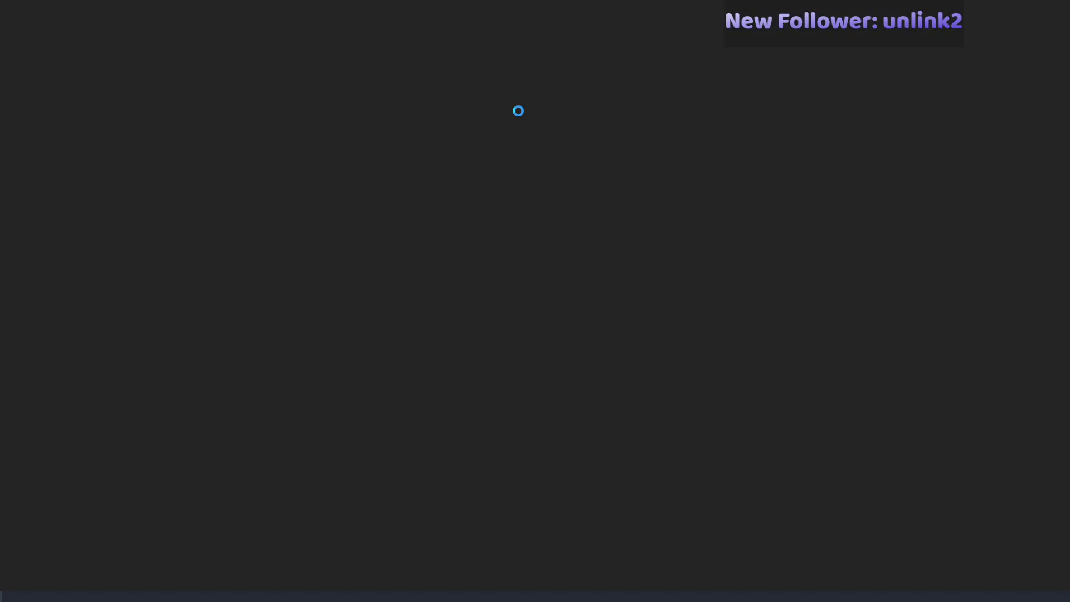
- Fly the ship to collect experience to 8/10, then read luckBoost and weights 85, 12, 3 in Output
key("a")
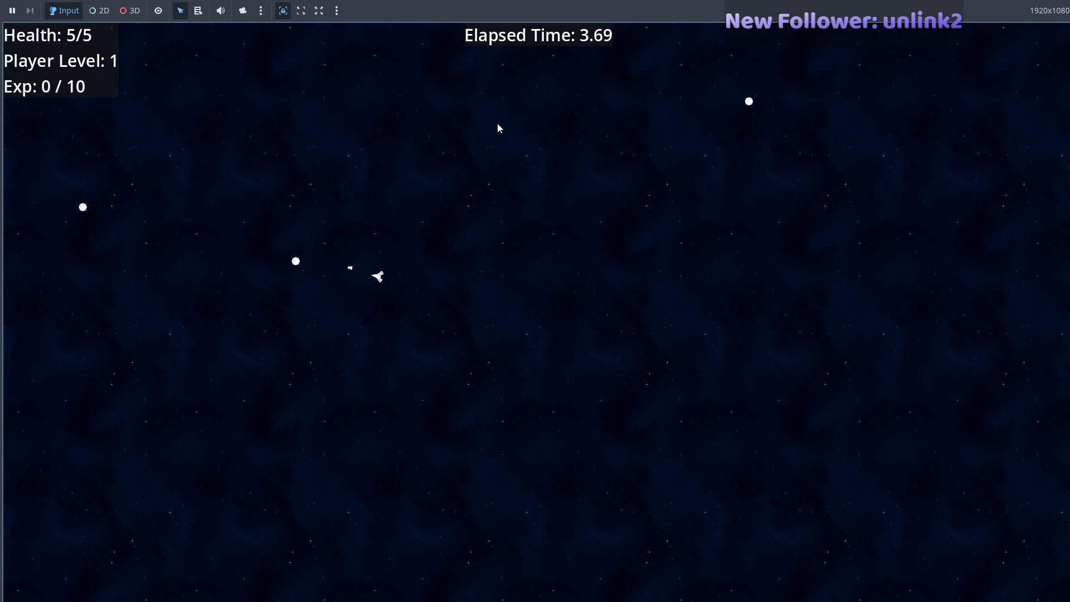
key("w")
key("d")
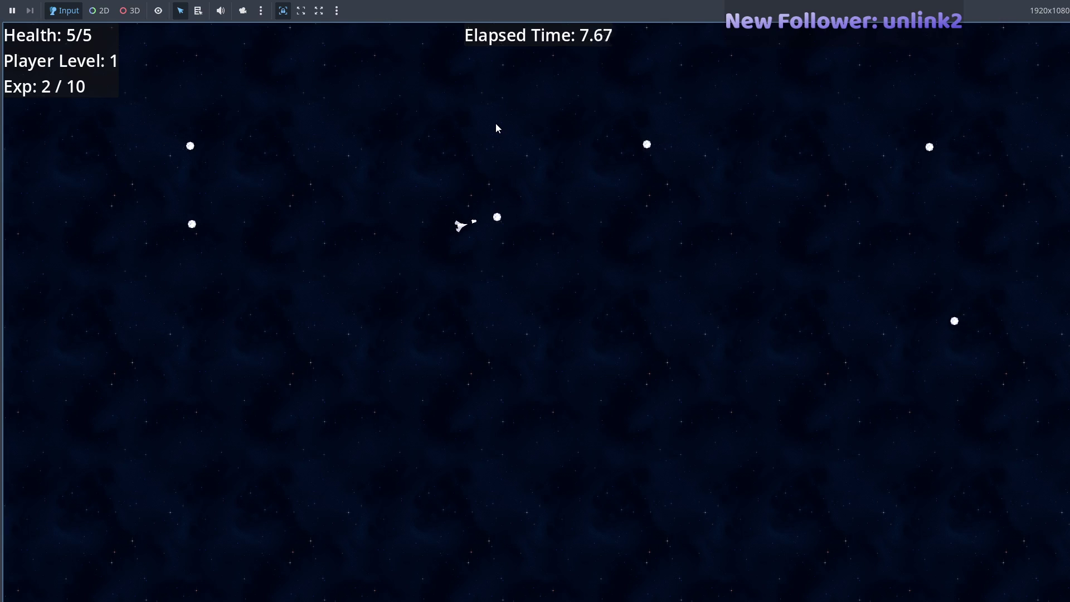
key("w")
key("d")
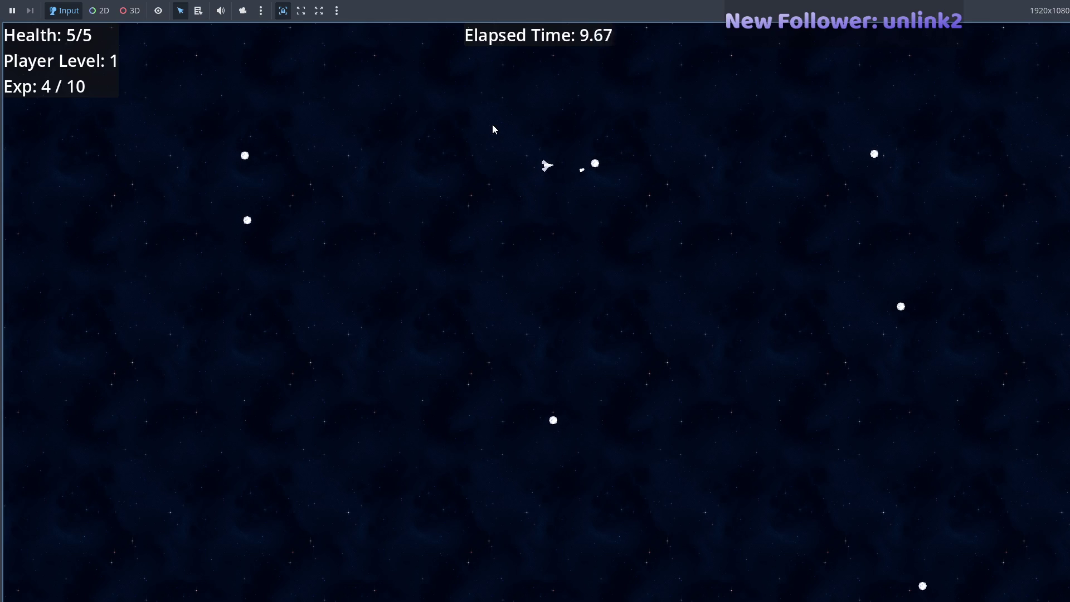
key("s")
key("s")
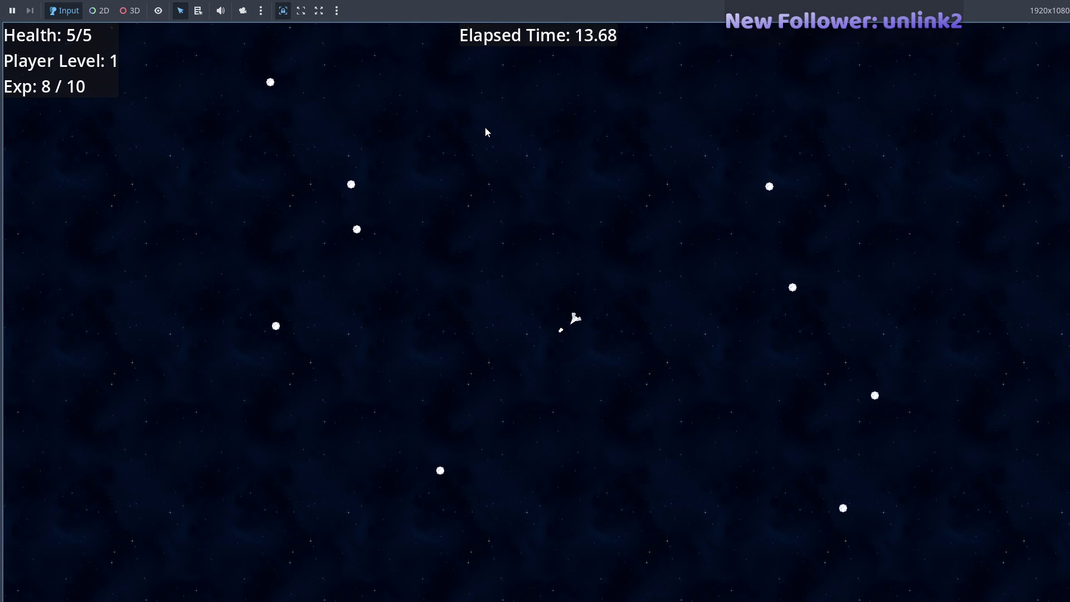
key("a")
key("s")
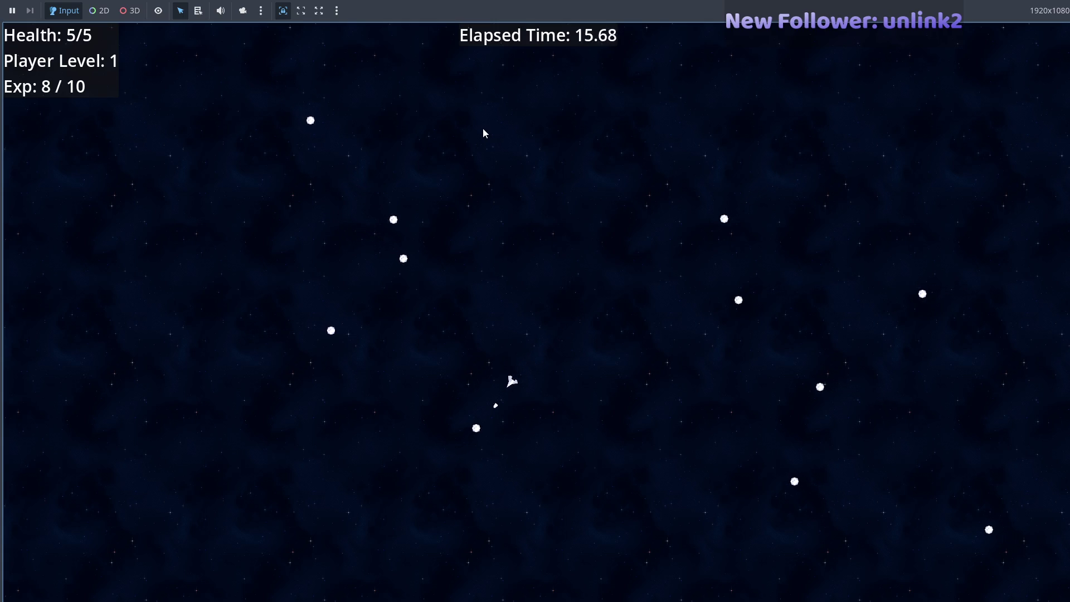
key("alt+Tab")
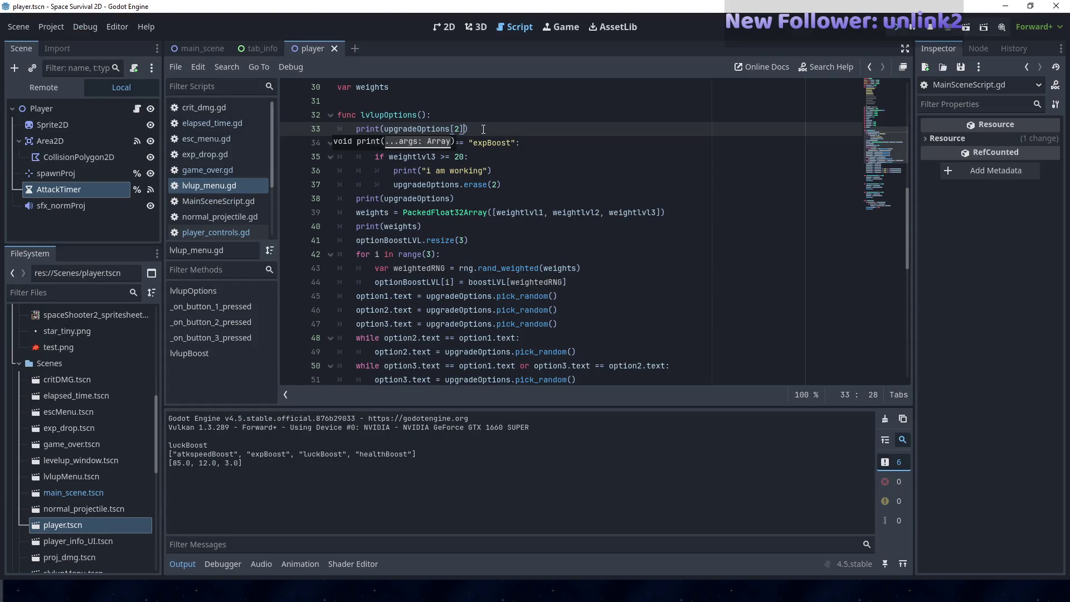
- Replace expBoost with luckBoost on line 34 of lvlup_menu.gd
left_click(521, 147)
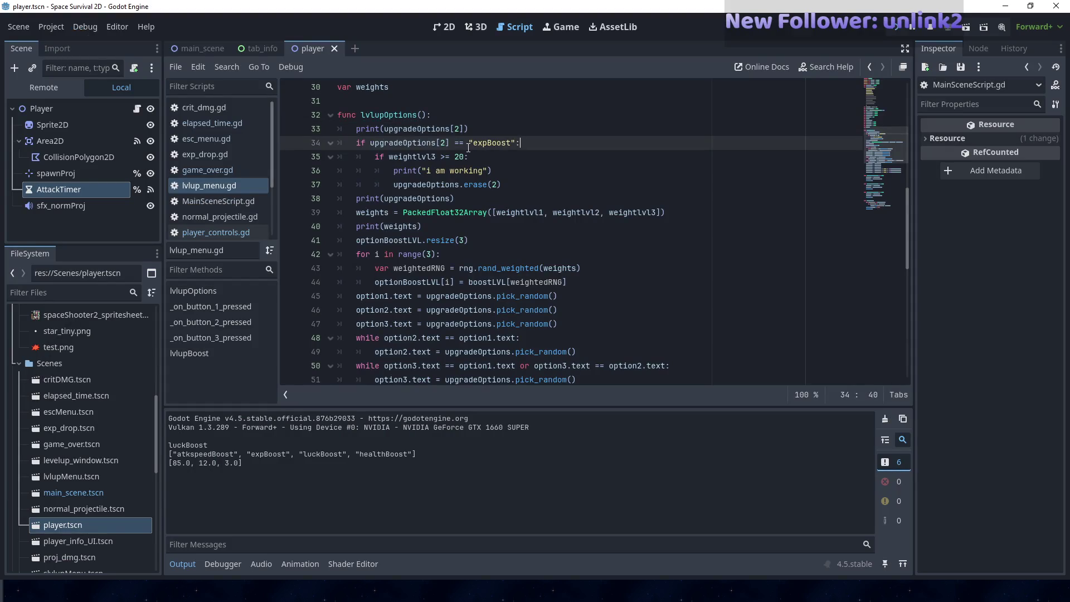
double_click(477, 143)
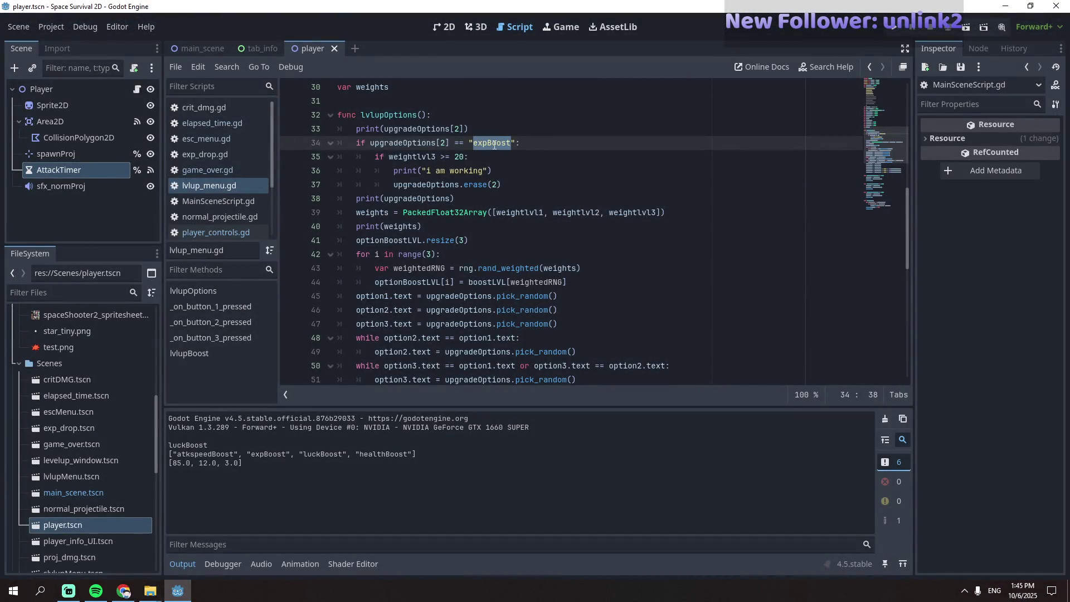
type("luckBoo")
type("st")
- Run the game briefly to test the change, steering the ship, then stop the run
key("F5")
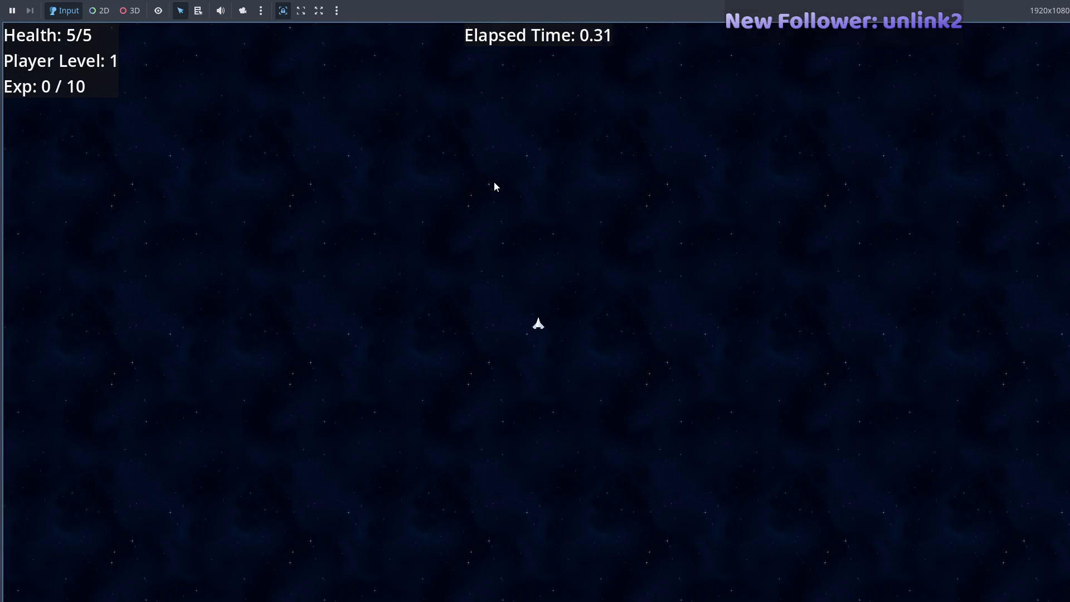
key("a")
key("a")
key("d")
key("F8")
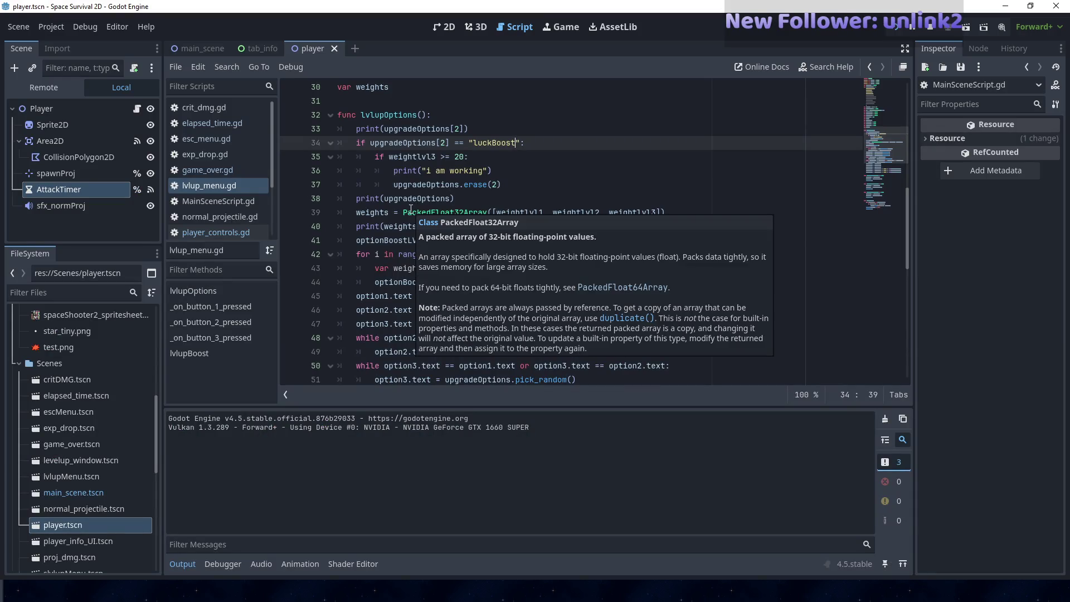
- Play another test run, dodging meteors and collecting exp, and choose the luckBoost upgrade
key("alt+Tab")
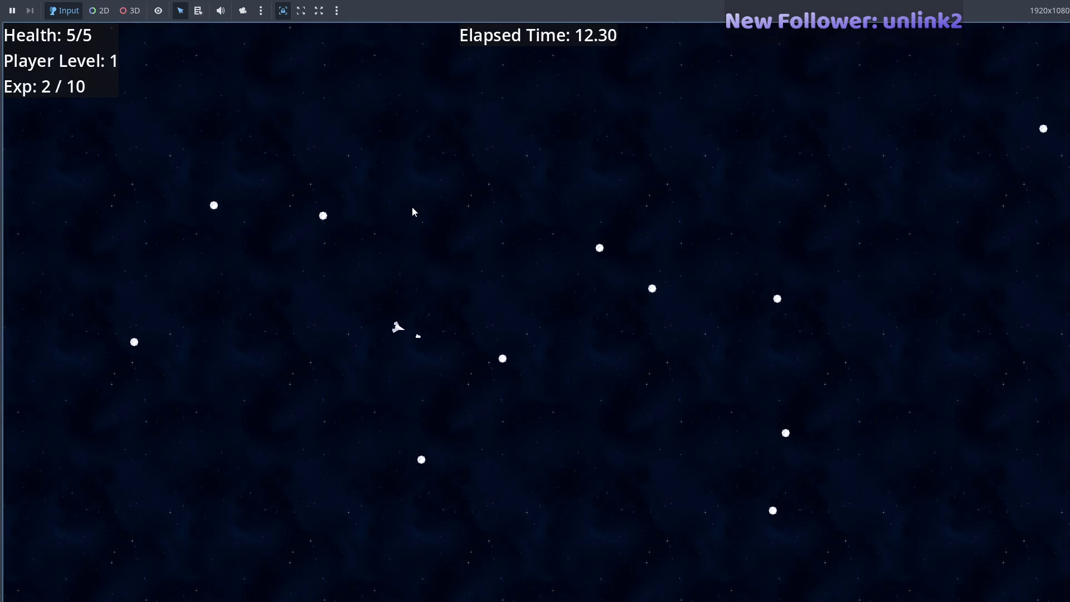
key("s")
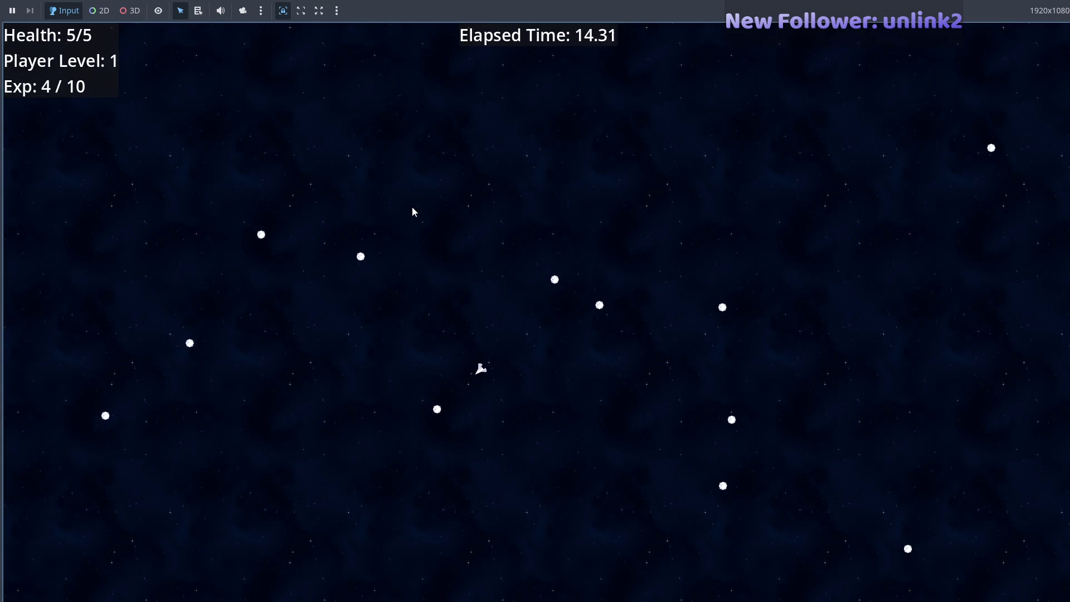
key("a")
key("d")
key("w")
key("d")
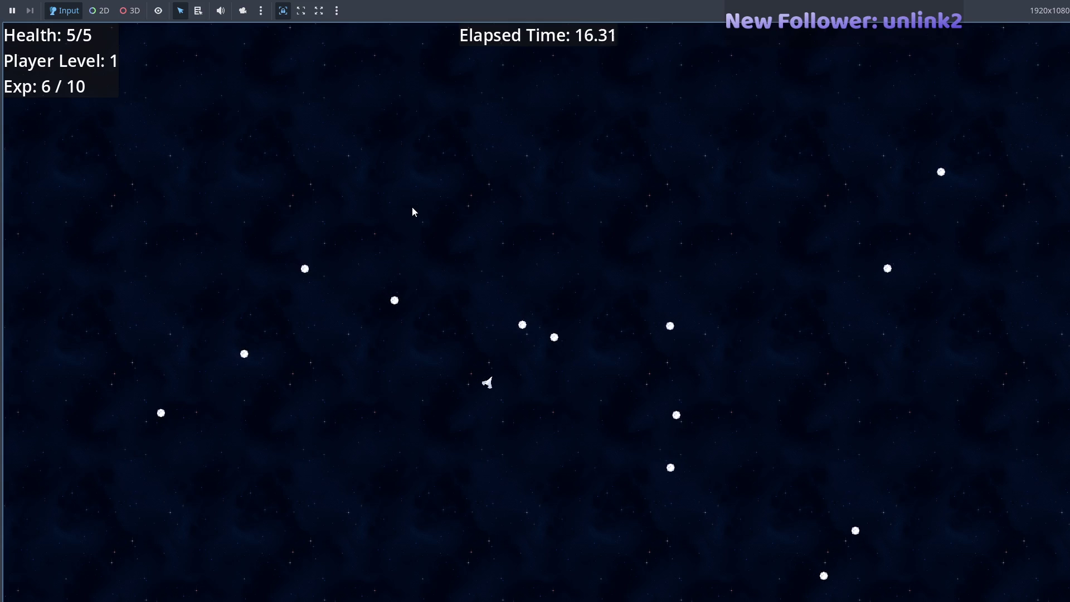
key("s")
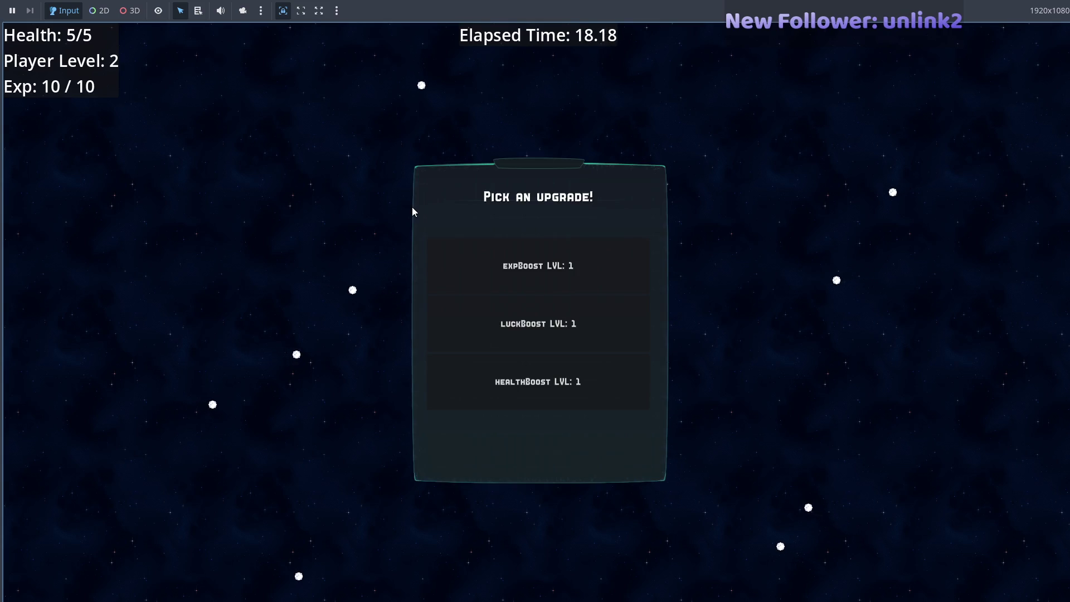
left_click(539, 321)
key("alt+Tab")
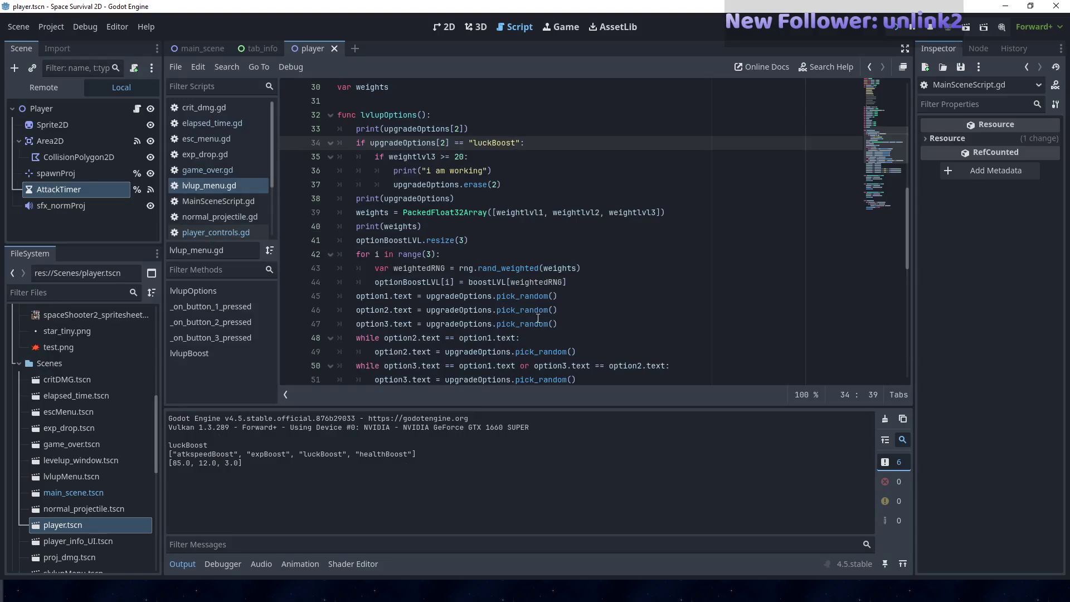
key("alt+Tab")
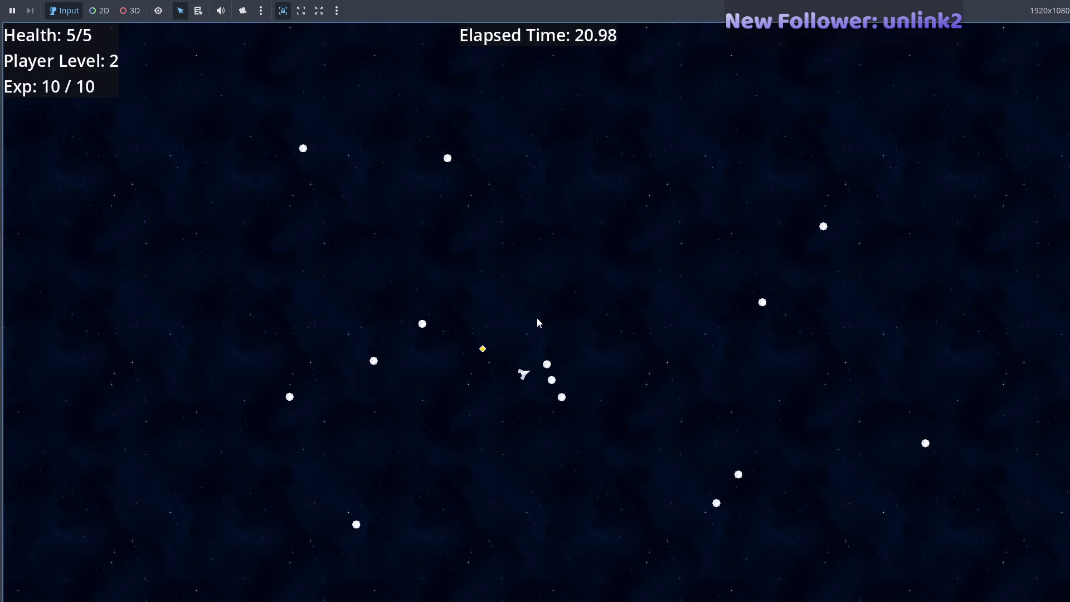
key("alt+Tab")
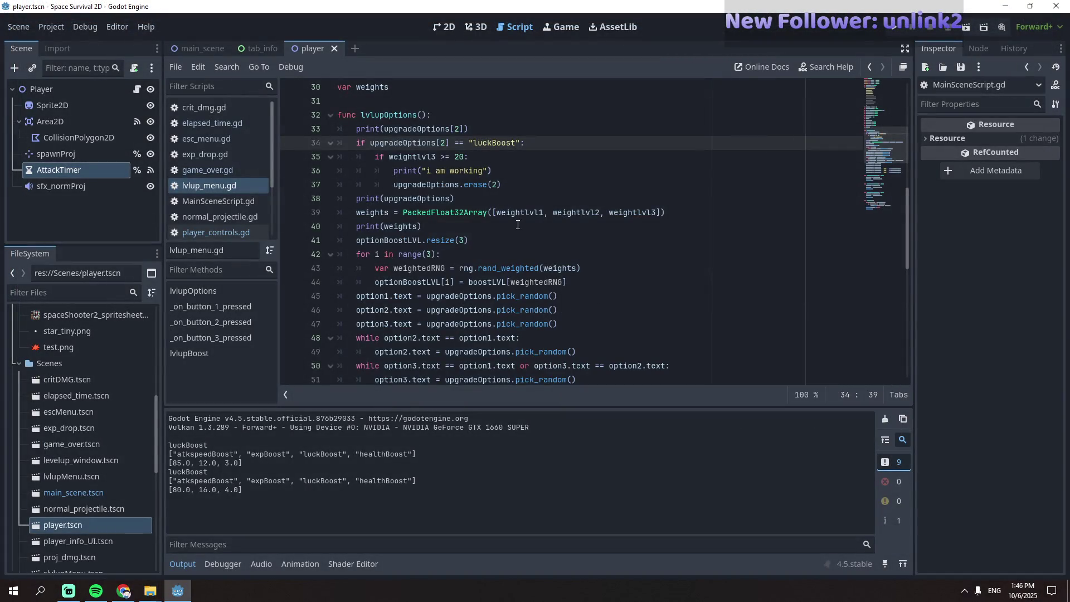
- Move print(upgradeOptions) onto a new line below the weights assignment and rerun the game
left_click(476, 199)
key("ctrl+shift+Left")
key("ctrl+shift+Left")
key("ctrl+shift+Left")
key("ctrl+c")
key("BackSpace")
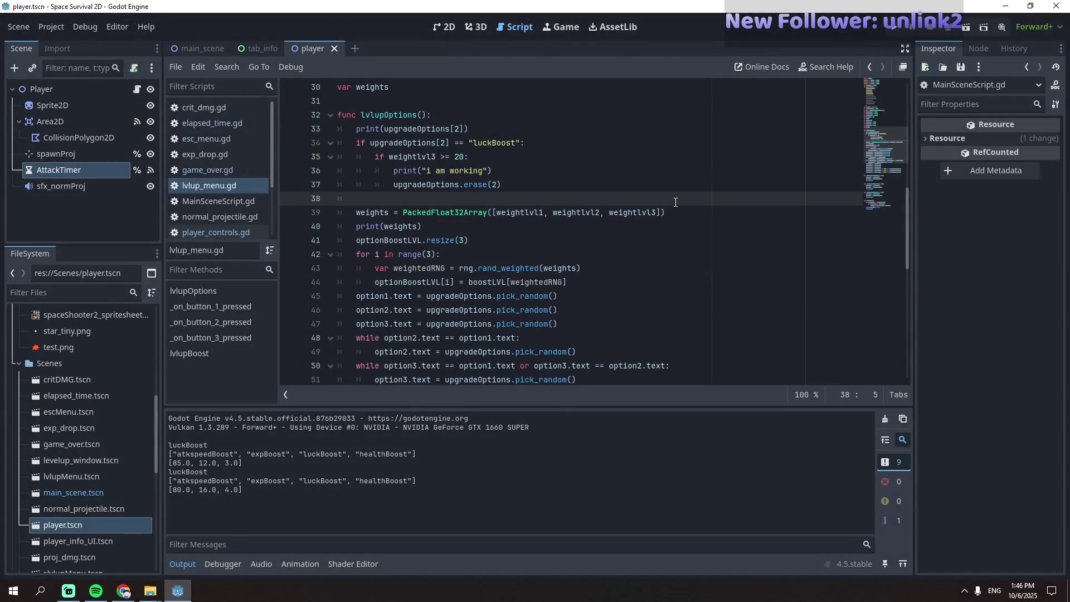
key("BackSpace")
key("BackSpace")
key("Down")
key("End")
key("Return")
key("ctrl+v")
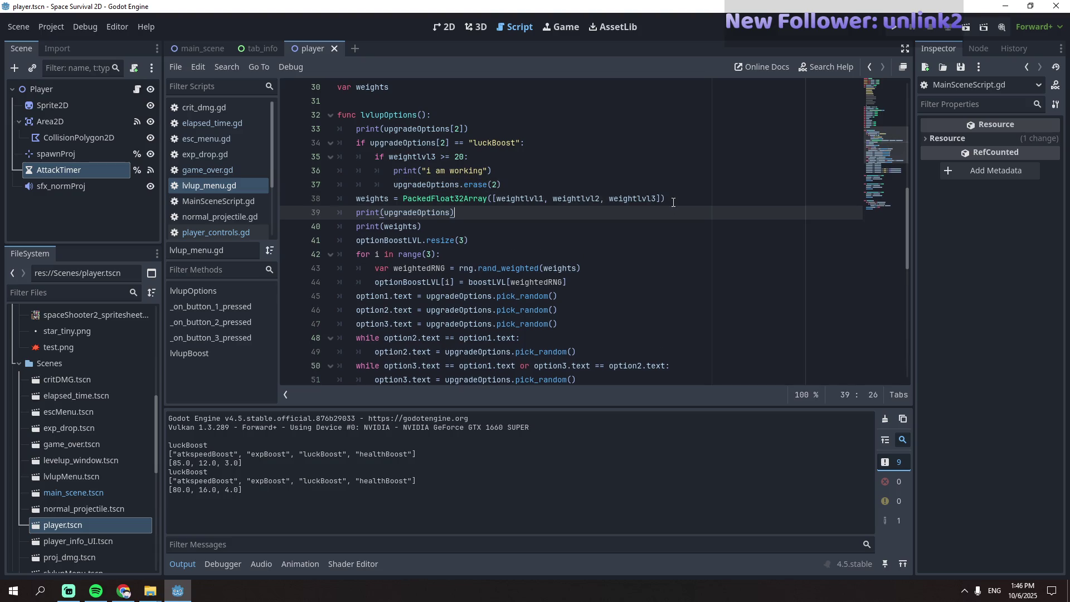
key("F5")
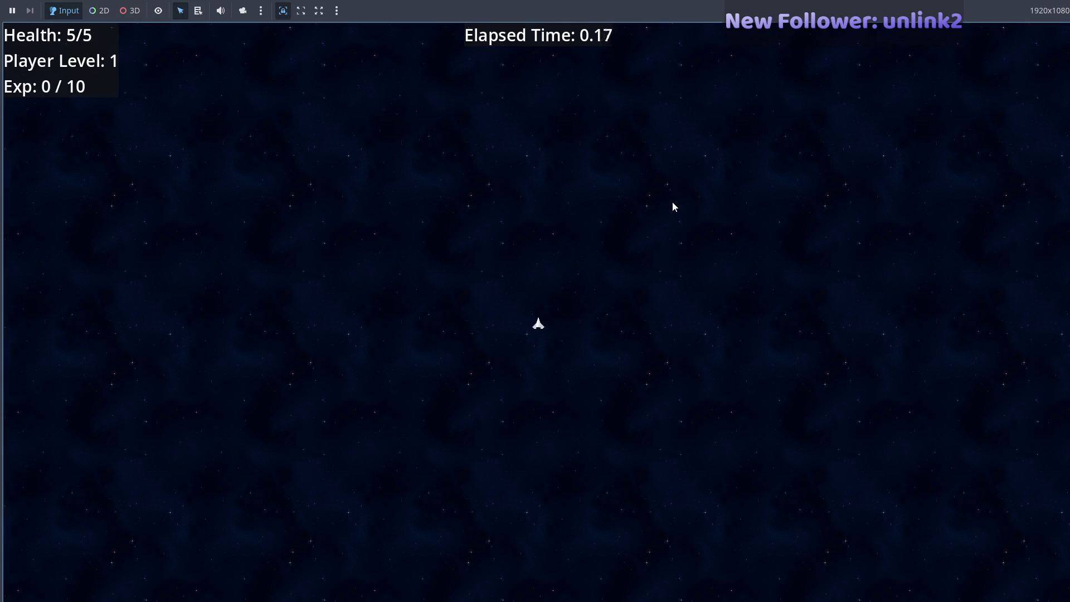
- Play the test run, picking luckBoost twice and healthBoost once, checking editor output between picks
key("a")
key("w")
key("d")
key("s")
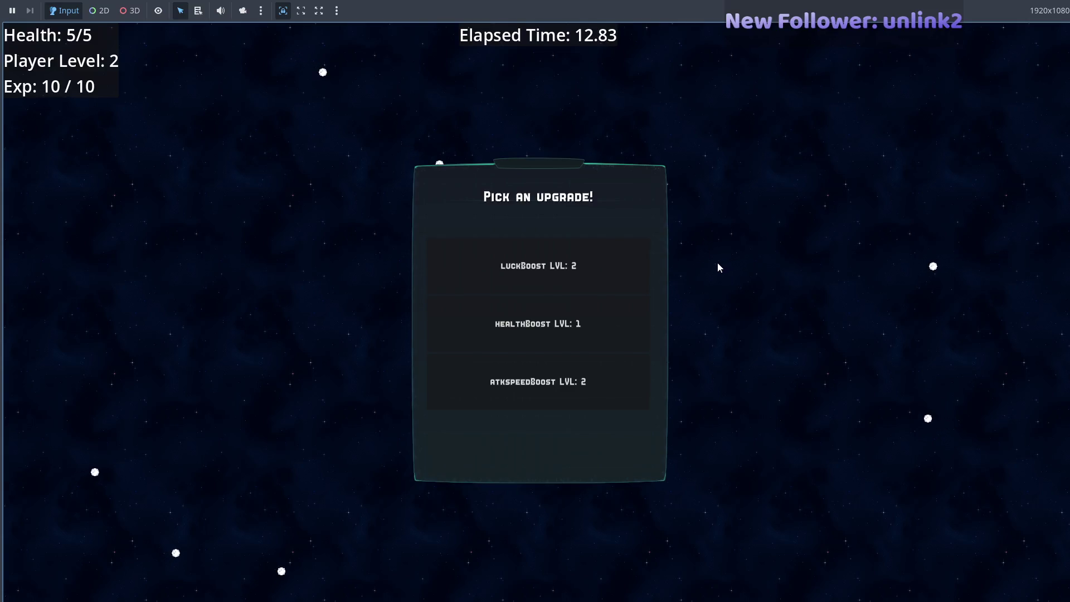
key("F8")
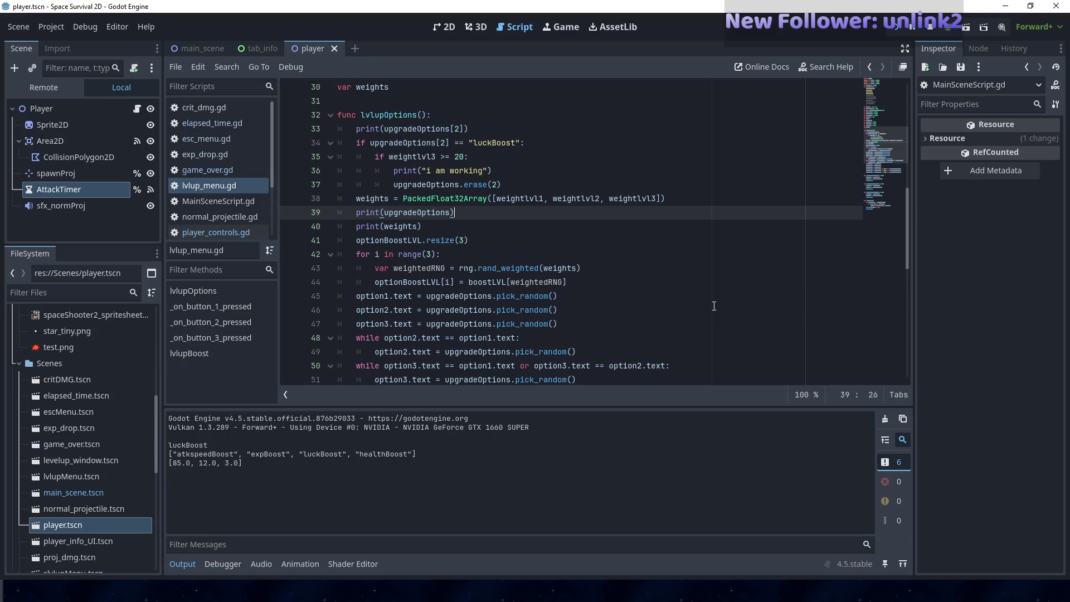
key("alt+Tab")
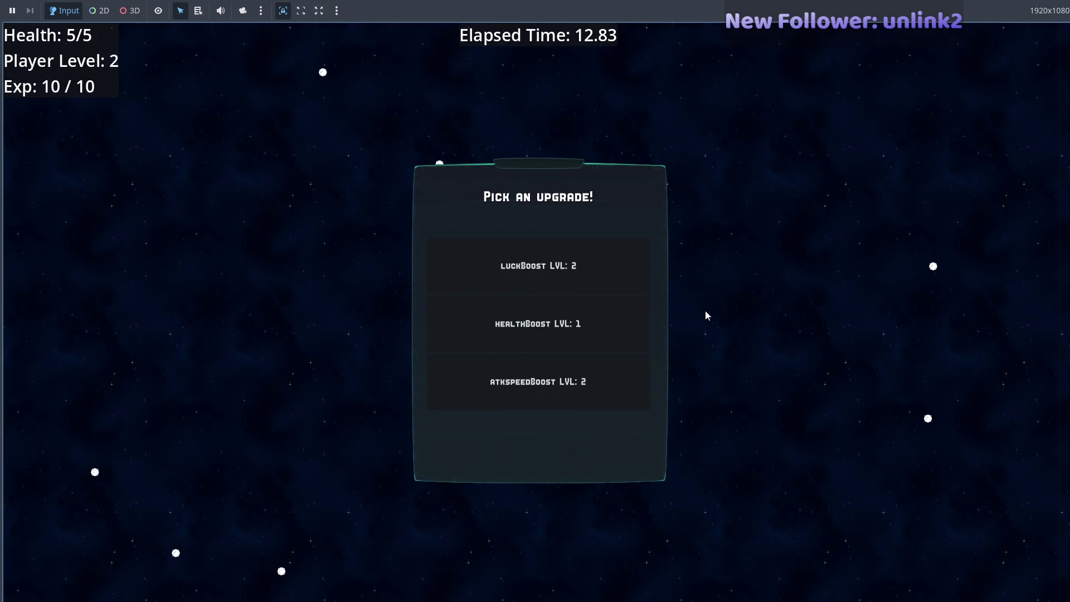
left_click(612, 275)
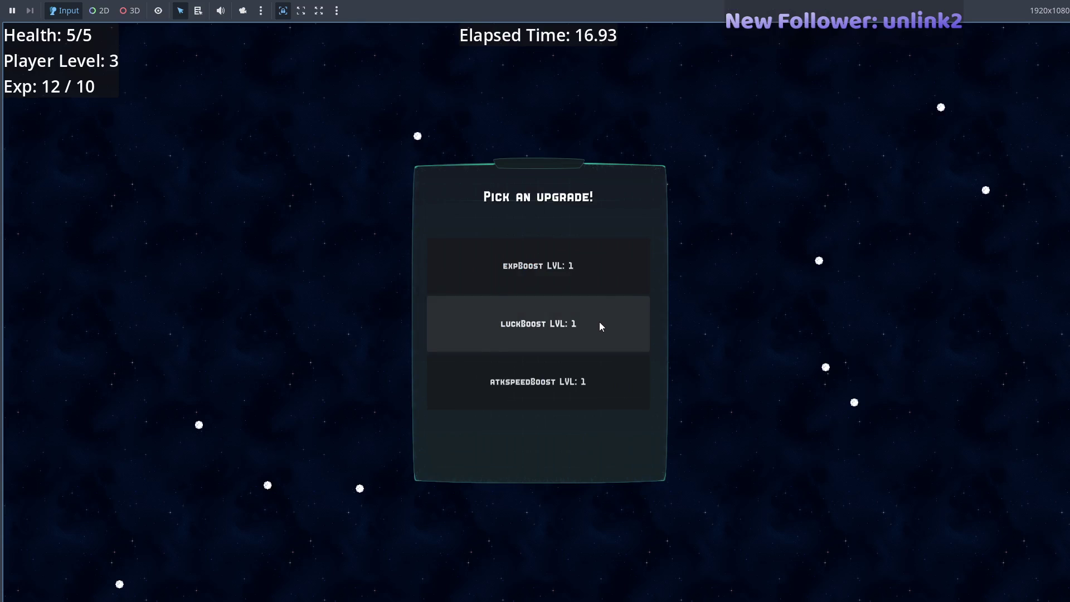
left_click(595, 330)
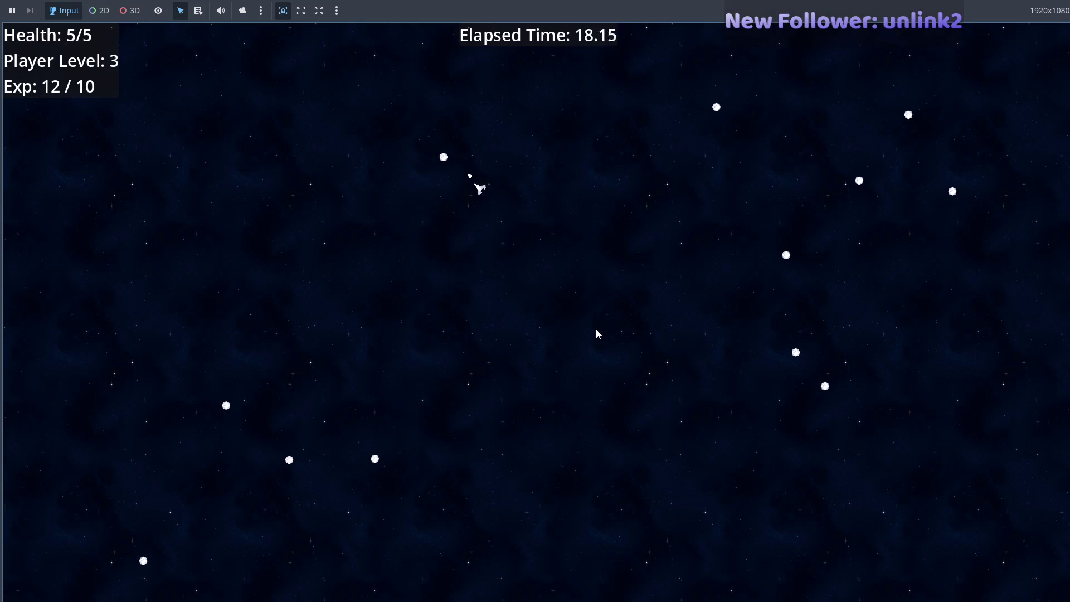
left_click(627, 357)
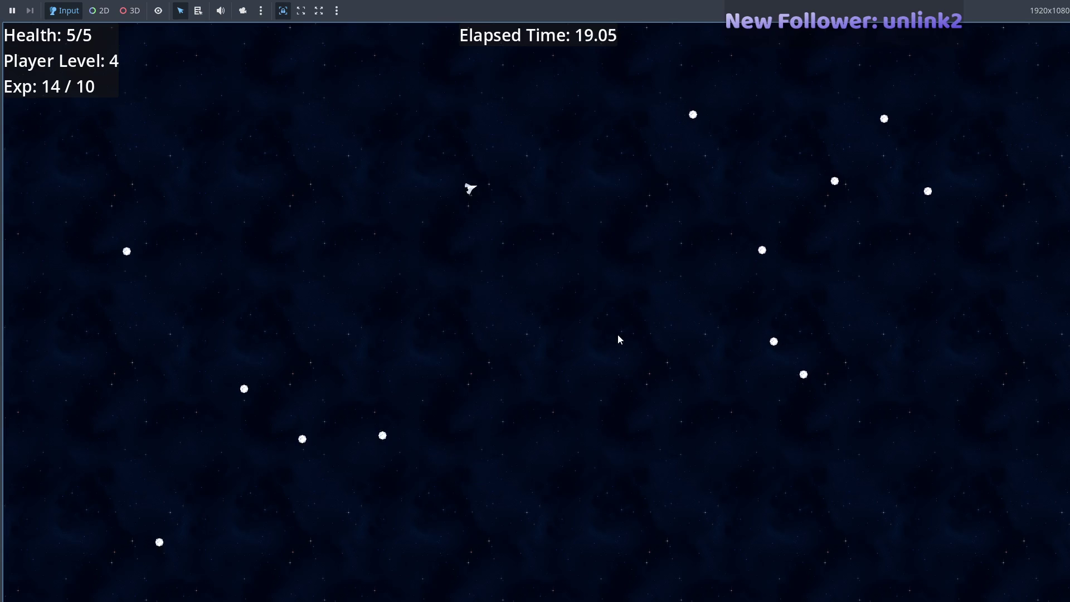
key("F8")
key("F5")
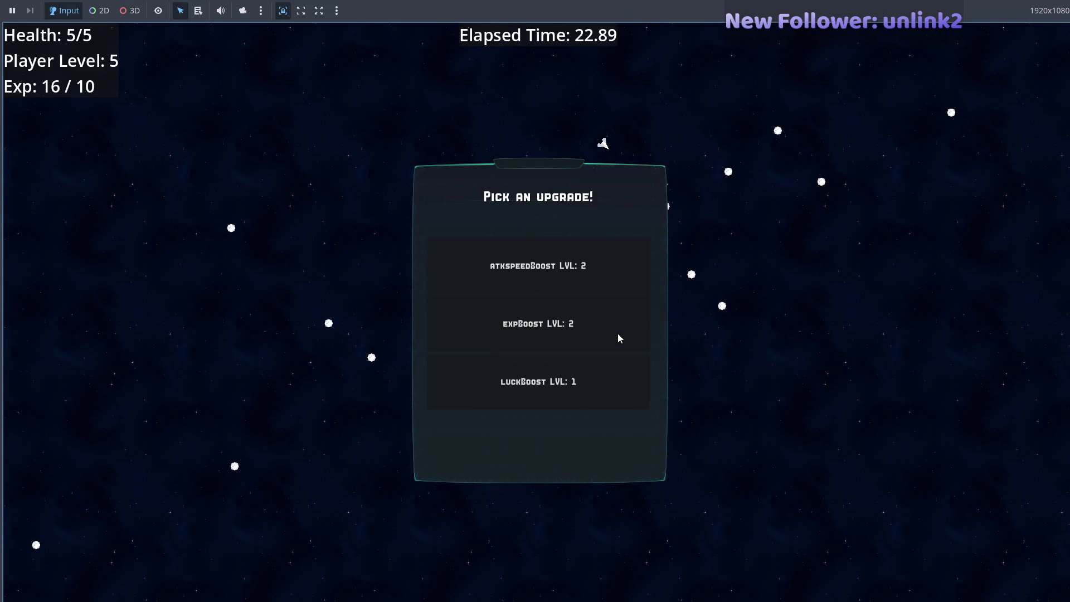
- Keep choosing luckBoost at each level-up, plus one multipleProj, and open Ship Information to check Luck
left_click(568, 381)
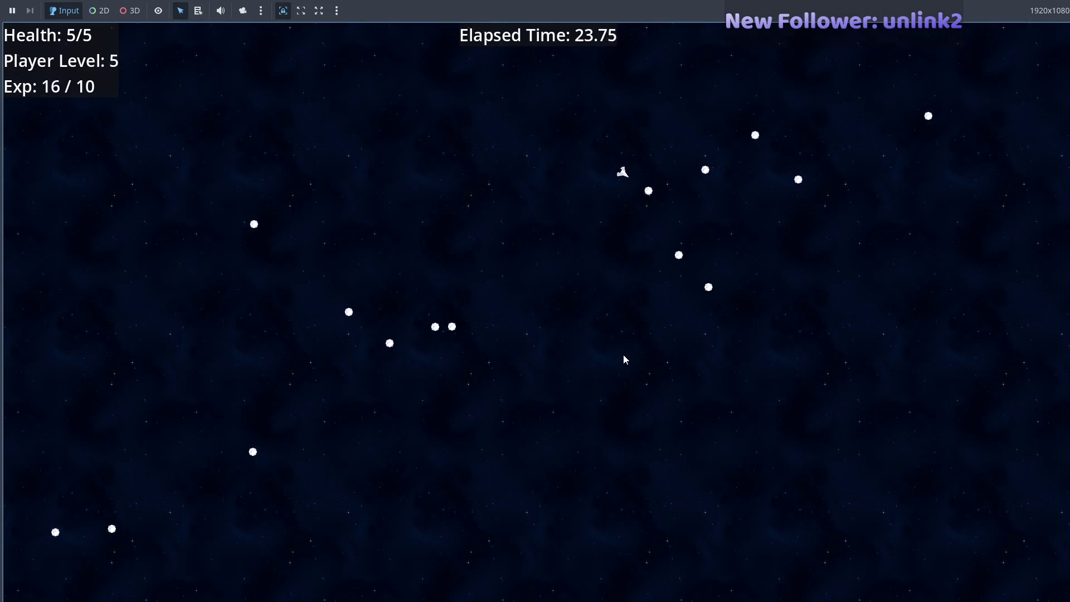
left_click(611, 369)
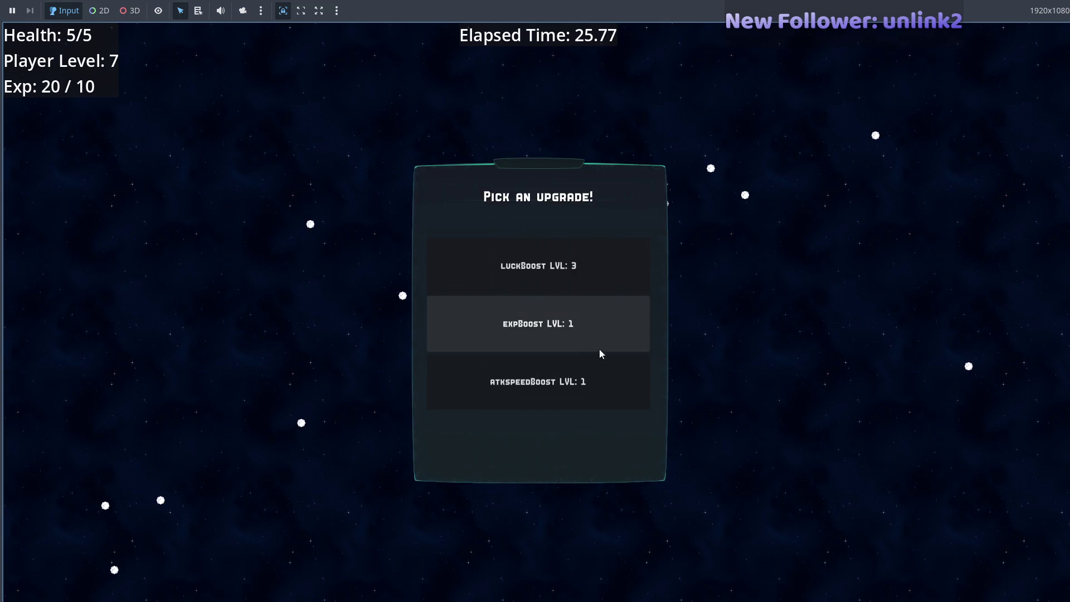
left_click(581, 274)
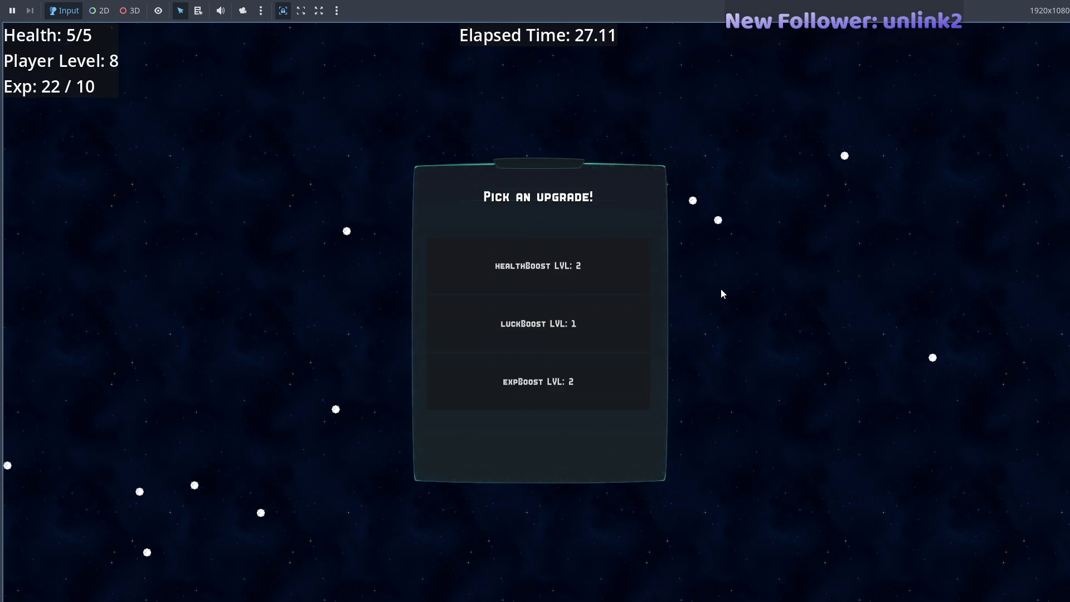
left_click(588, 328)
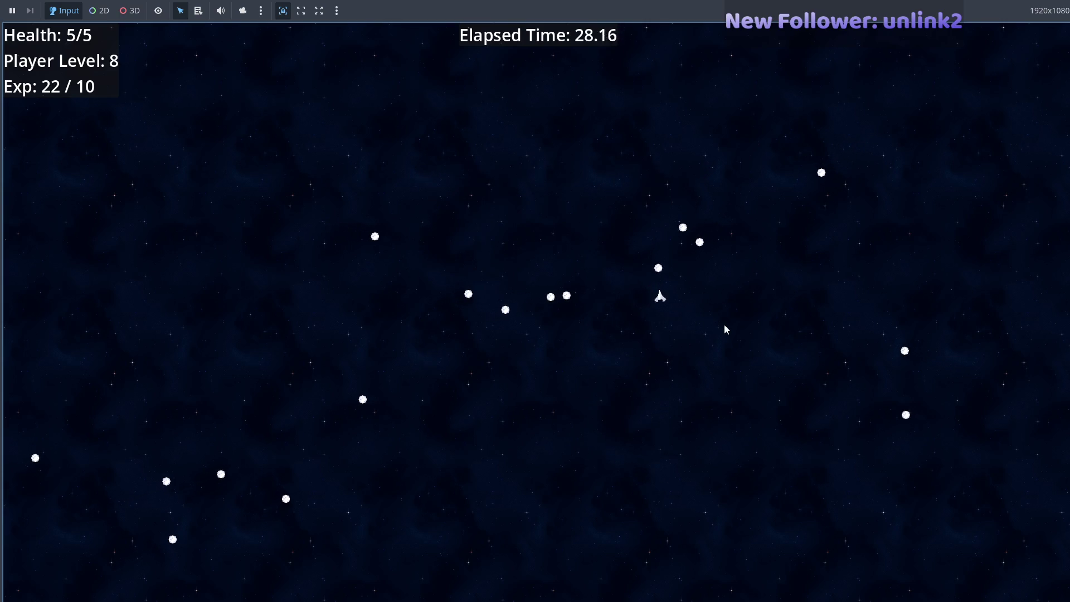
left_click(572, 383)
key("d")
key("w")
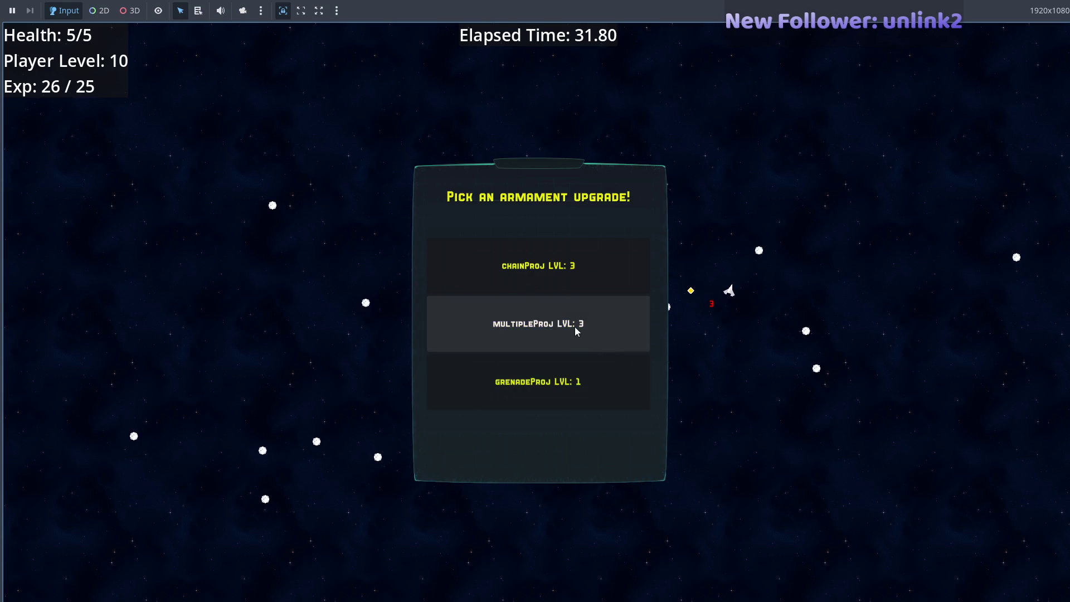
left_click(576, 331)
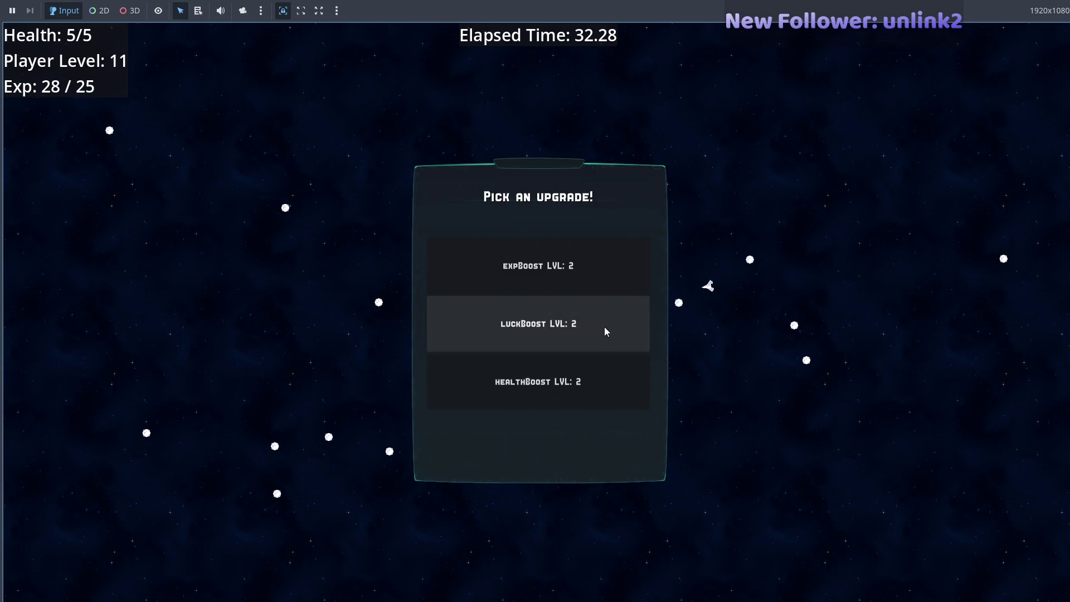
left_click(606, 331)
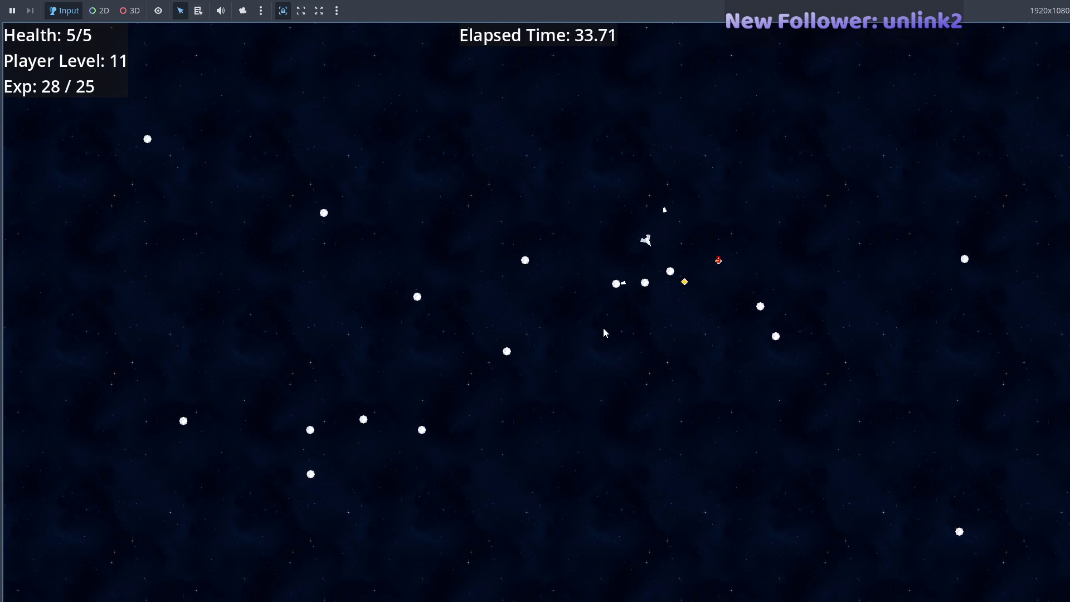
key("Tab")
key("Tab")
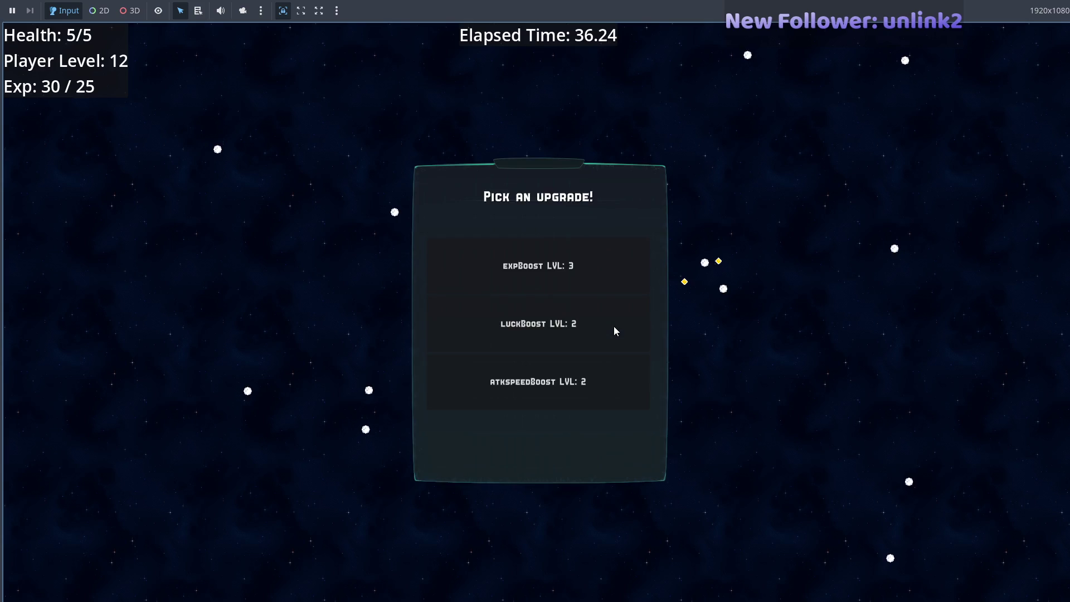
left_click(595, 337)
key("Tab")
key("Tab")
- Pick luckBoost and healthBoost while reading the printed weights, then look up erase in the Array docs
left_click(599, 334)
left_click(598, 338)
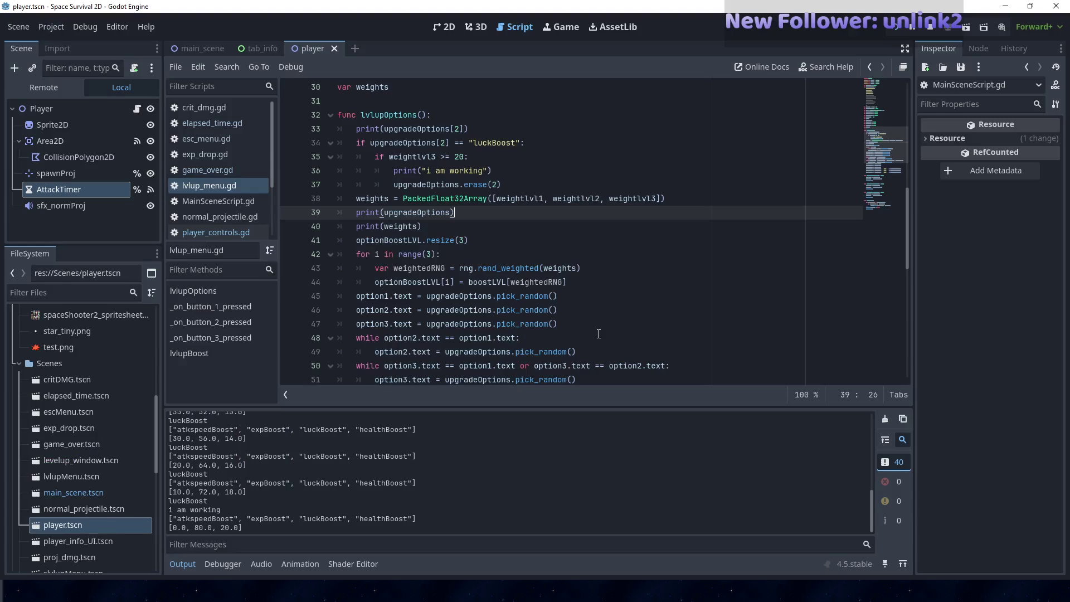
key("alt+Tab")
key("alt+Tab")
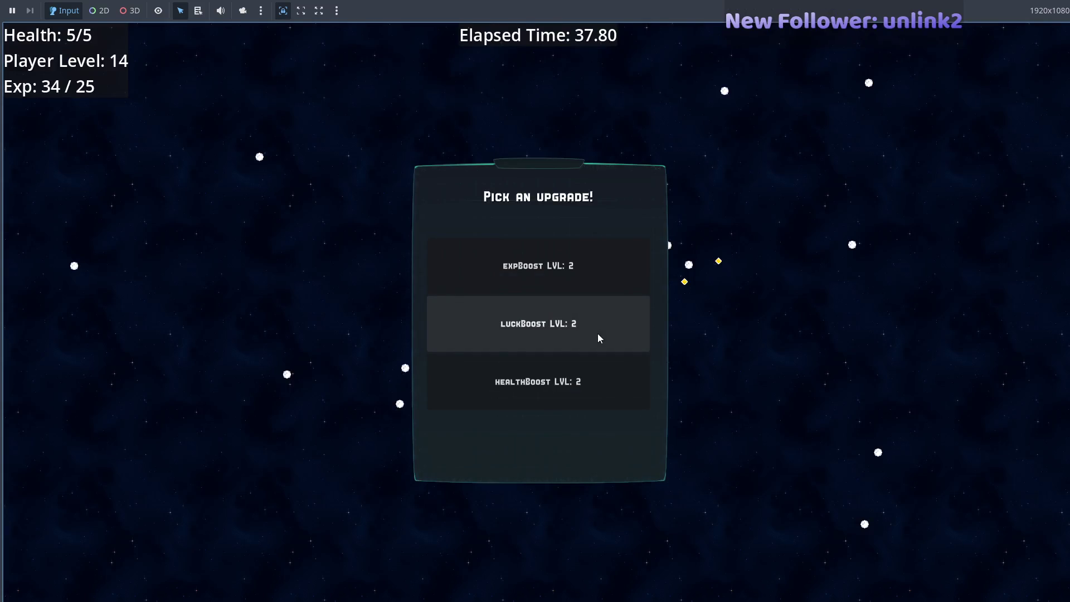
left_click(598, 335)
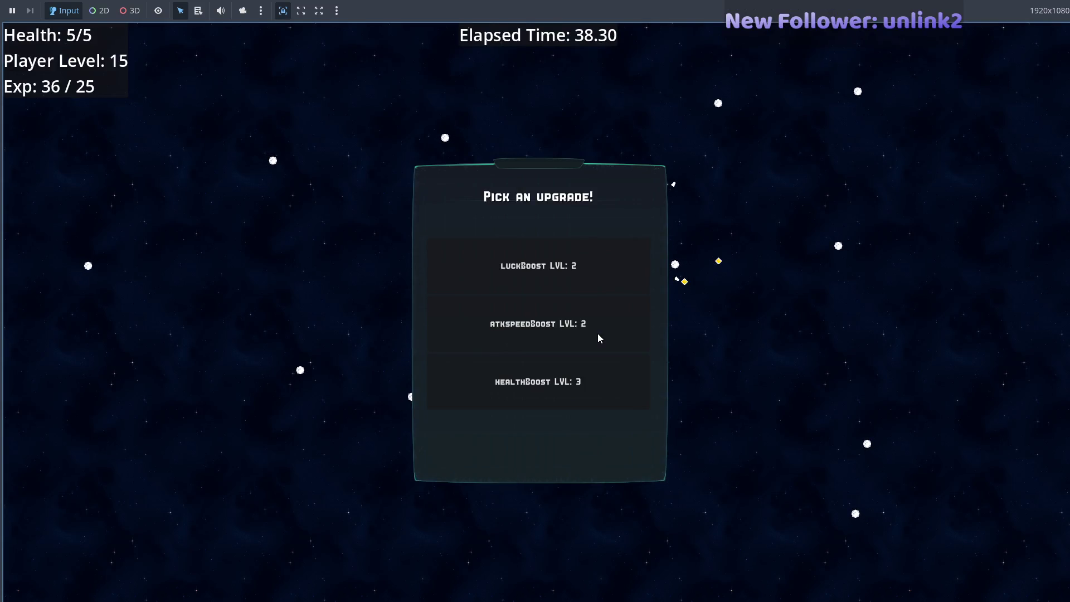
key("alt+Tab")
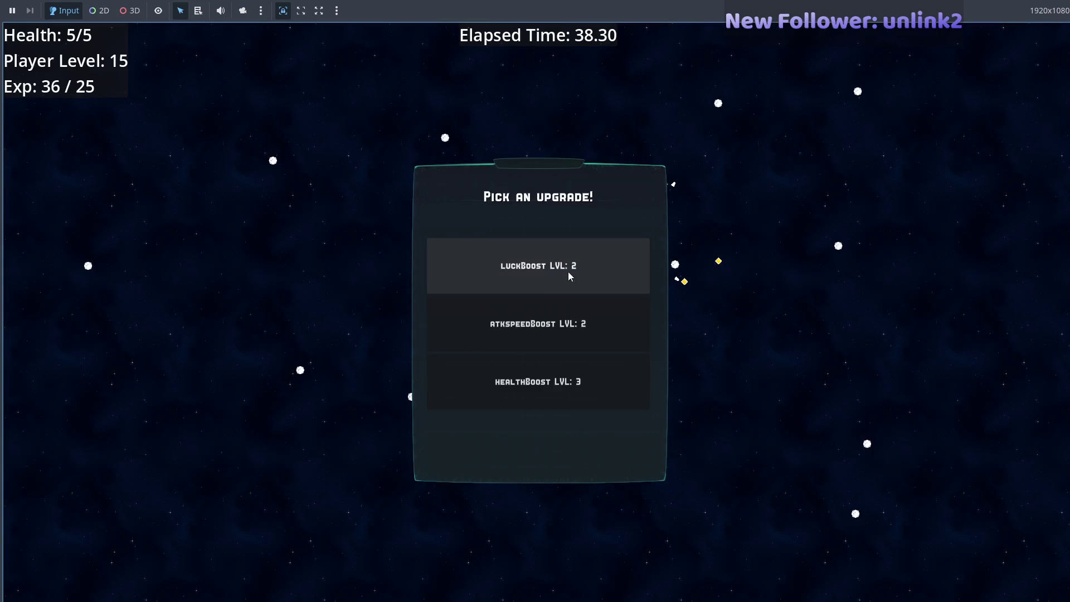
left_click(567, 272)
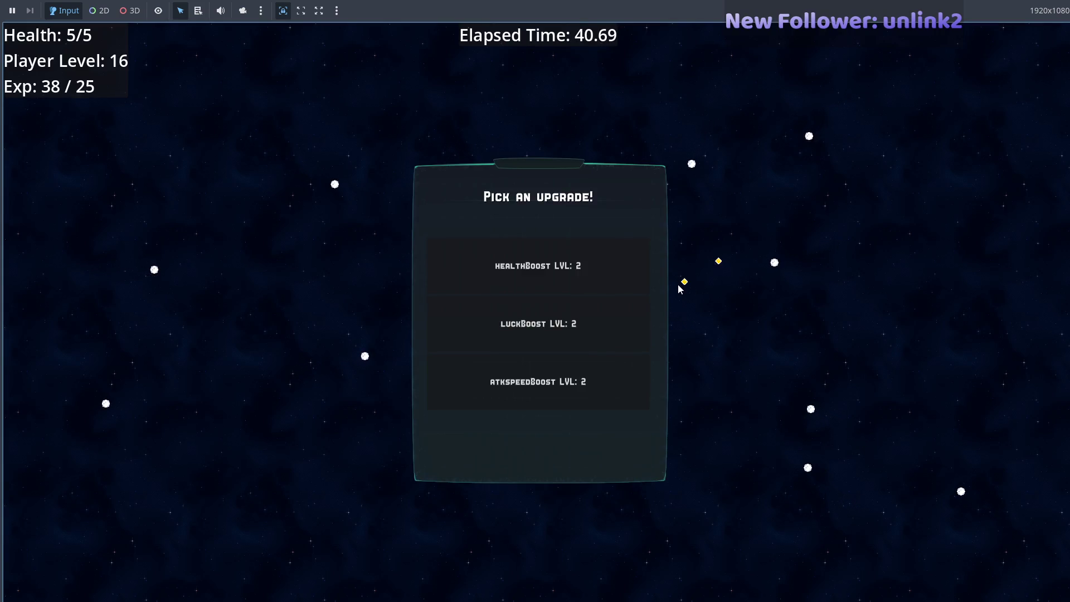
left_click(593, 325)
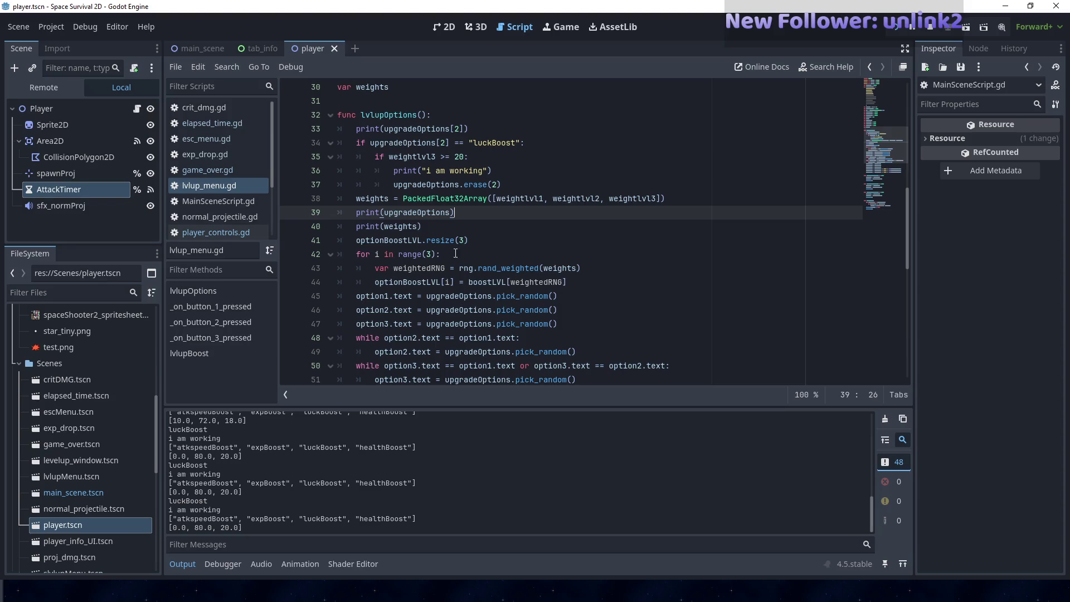
left_click(475, 184, "ctrl")
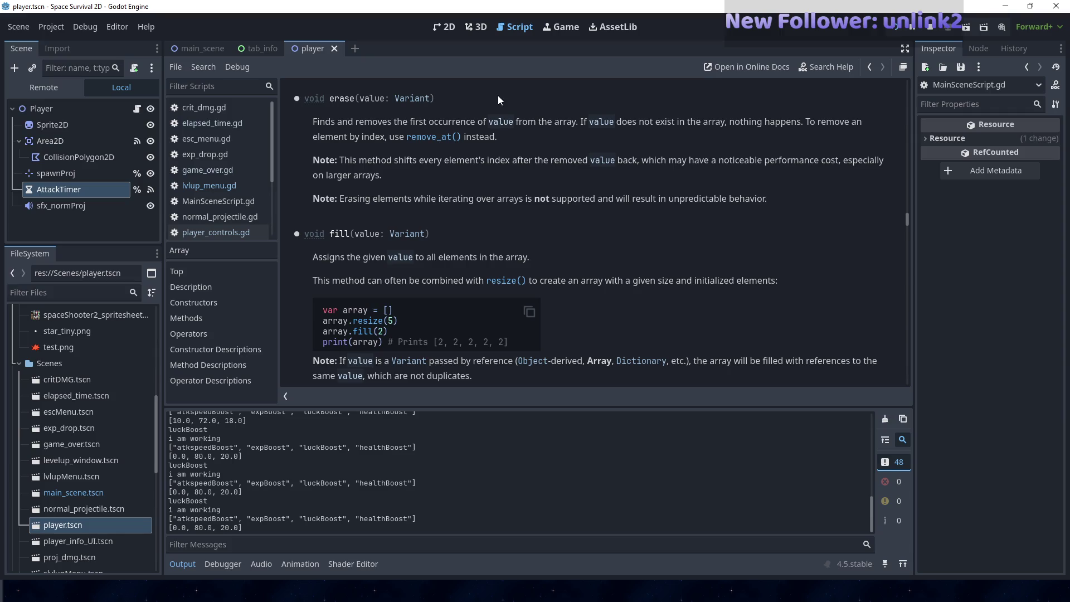
- In Chrome, keep only the Array docs tab, closing the duplicate docs and Google search tabs
key("alt+Tab")
key("alt+Tab")
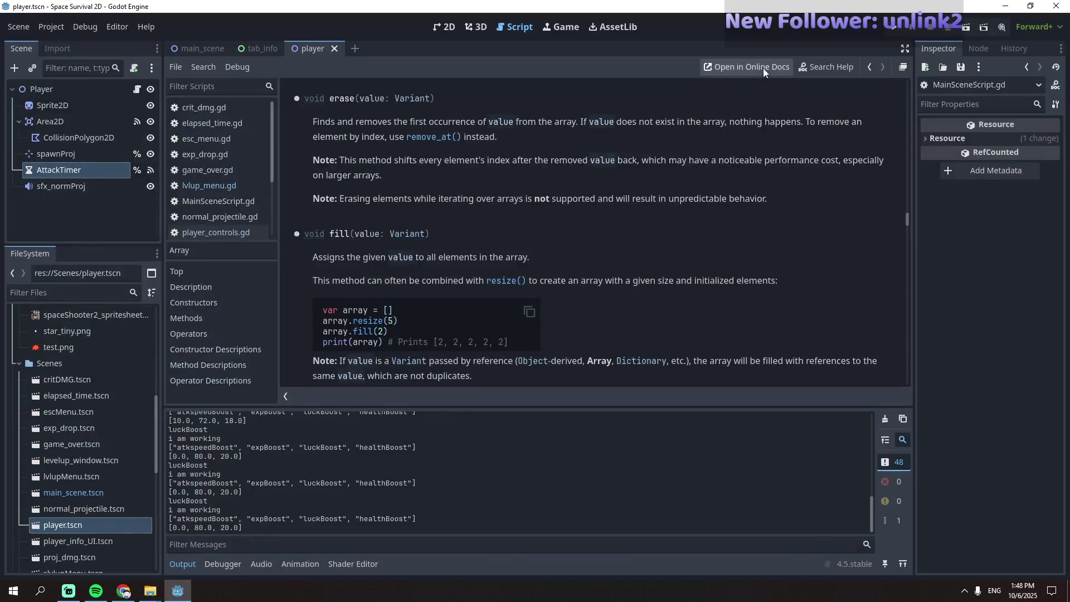
left_click(763, 68)
left_click(345, 12)
left_click(472, 13)
left_click(540, 11)
left_click(408, 11)
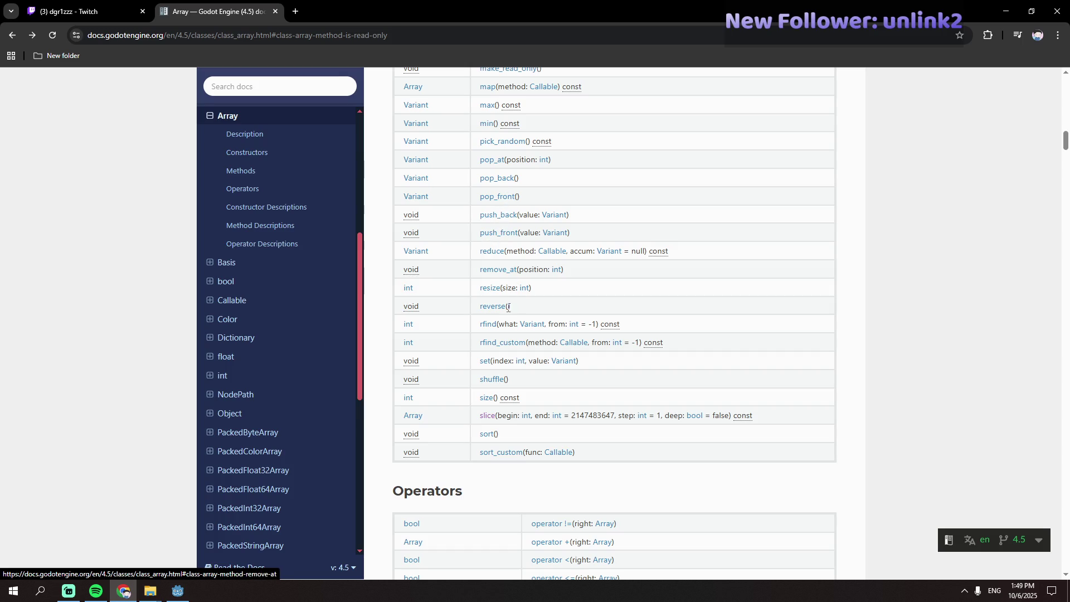
- Follow the erase() link in the methods table, then its remove_at() link
scroll(576, 302, "up", 1)
scroll(576, 302, "up", 2)
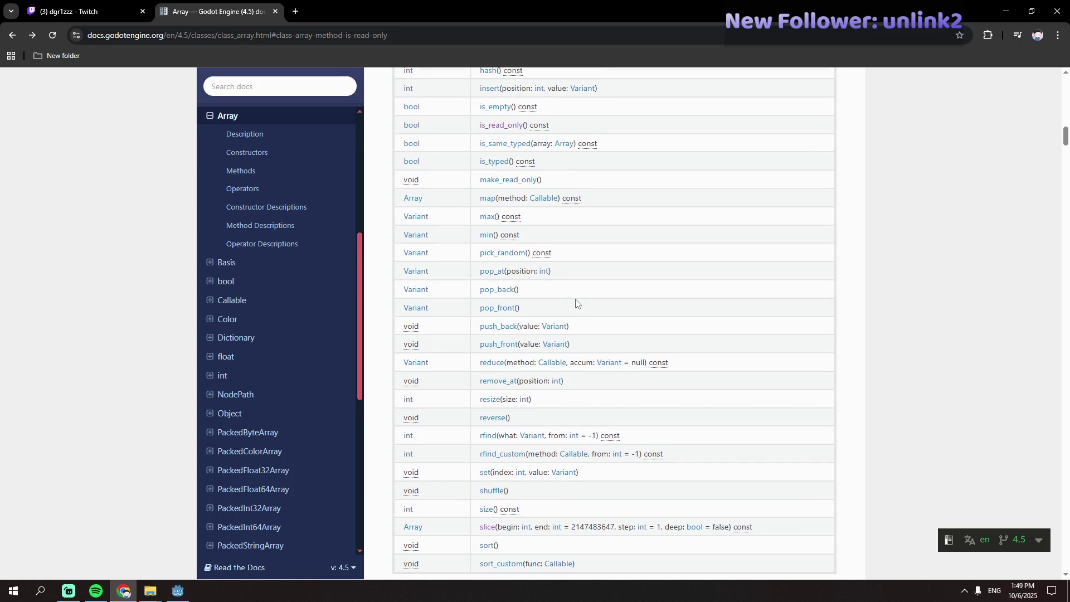
scroll(576, 302, "up", 4)
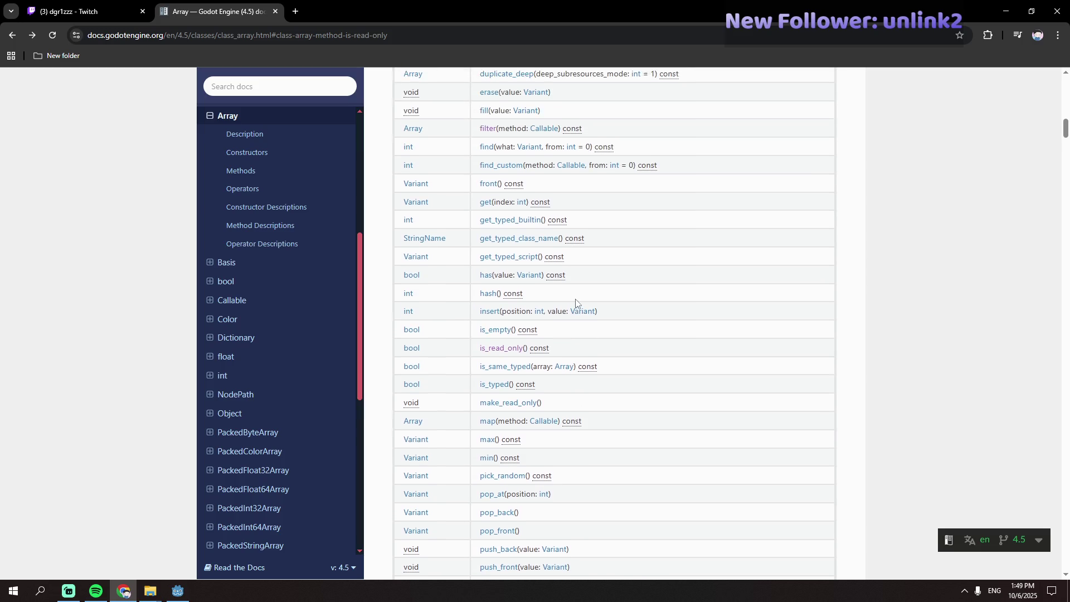
scroll(575, 303, "up", 1)
left_click(490, 150)
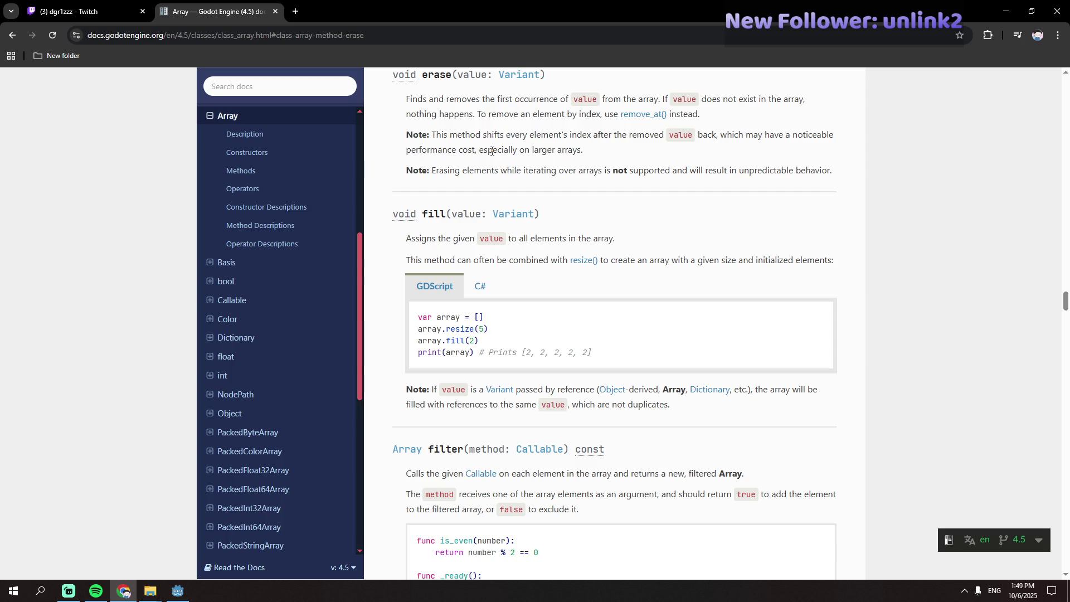
left_click(643, 114)
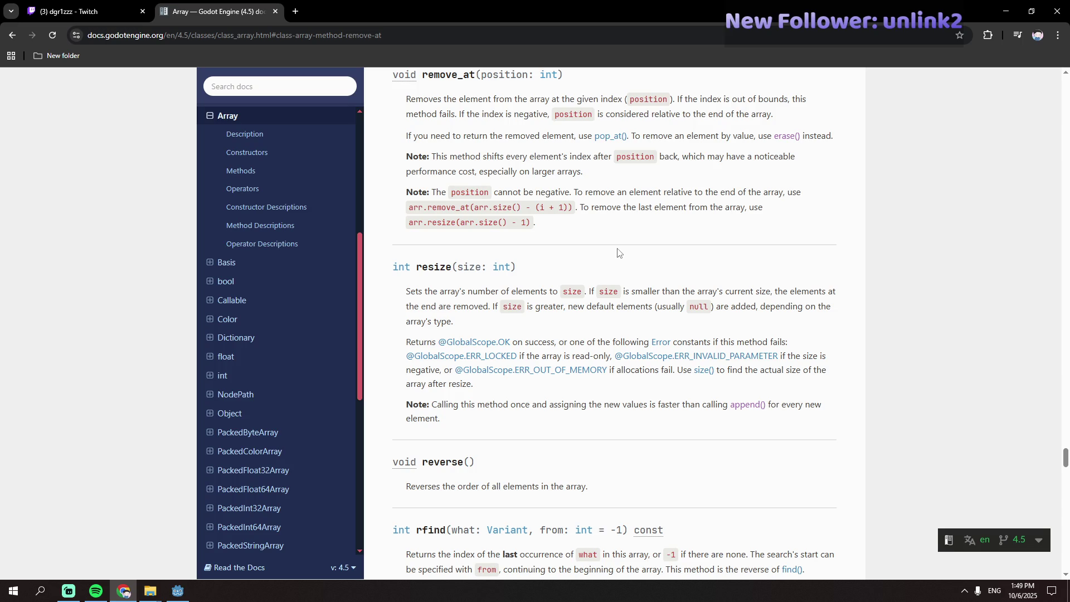
key("alt+Tab")
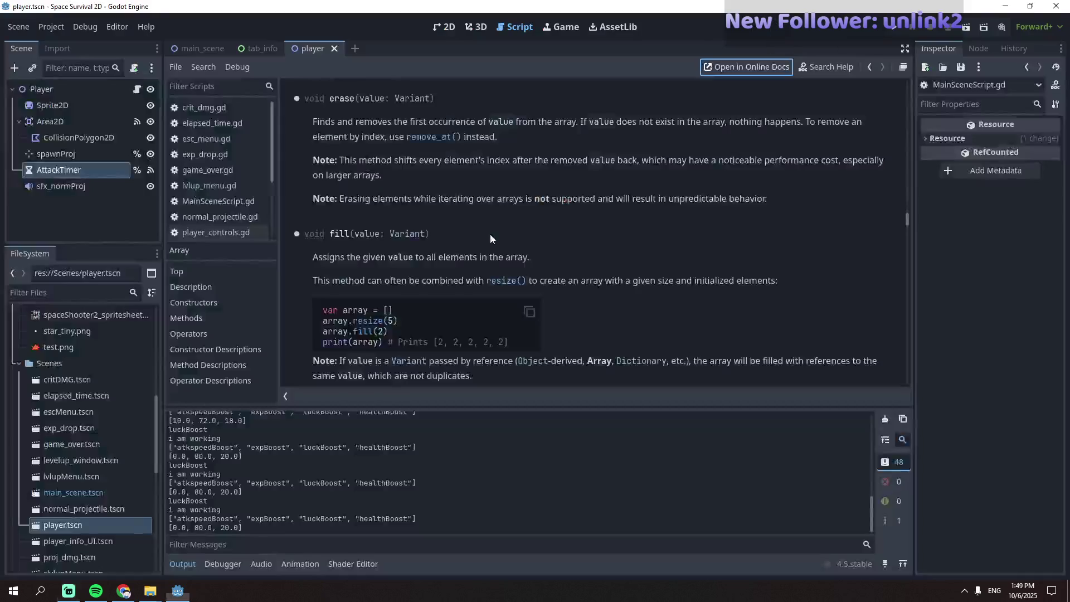
- Change erase(2) to remove_at(2) on line 37 of lvlup_menu.gd and save the script
key("alt+Tab")
key("alt+Tab")
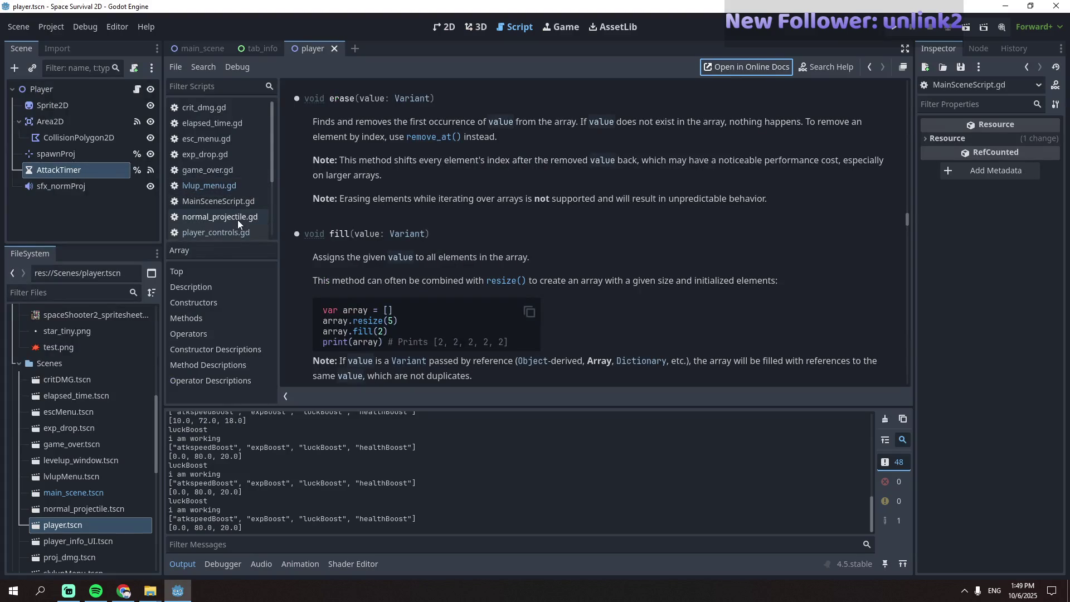
scroll(238, 217, "up", 2)
left_click(219, 229)
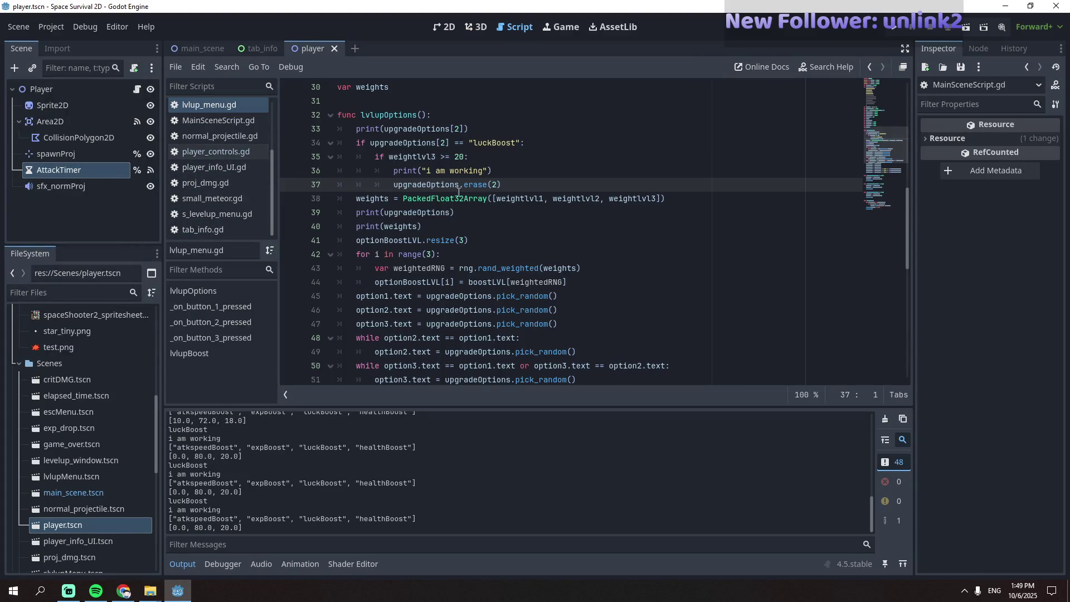
double_click(480, 184)
type("remove")
key("Return")
left_click(542, 176)
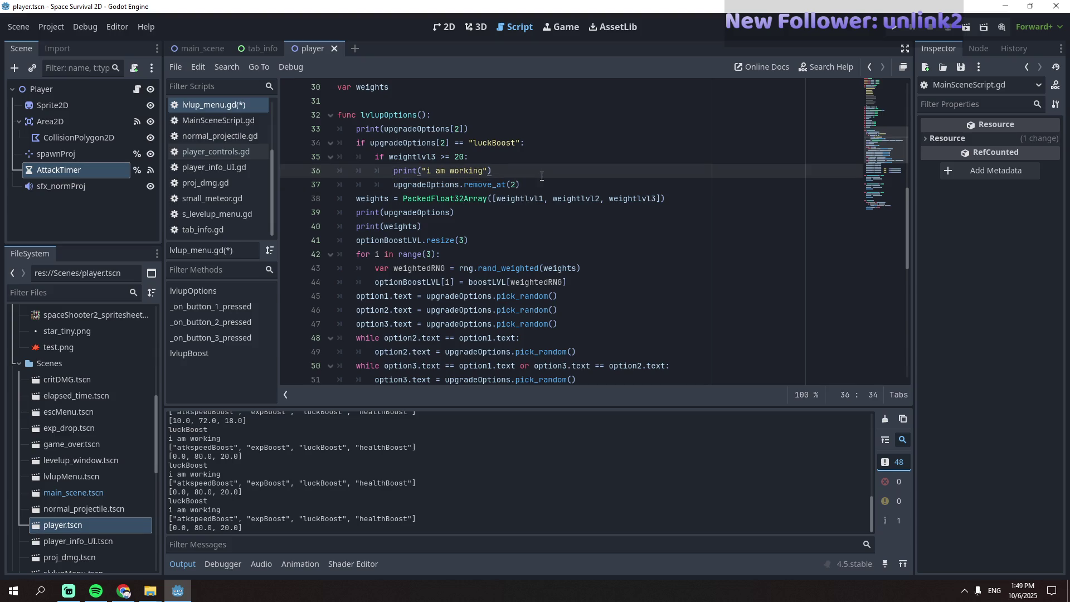
key("ctrl+s")
- Glance at the browser documentation, then return to the Godot editor
key("alt+Tab")
key("Tab")
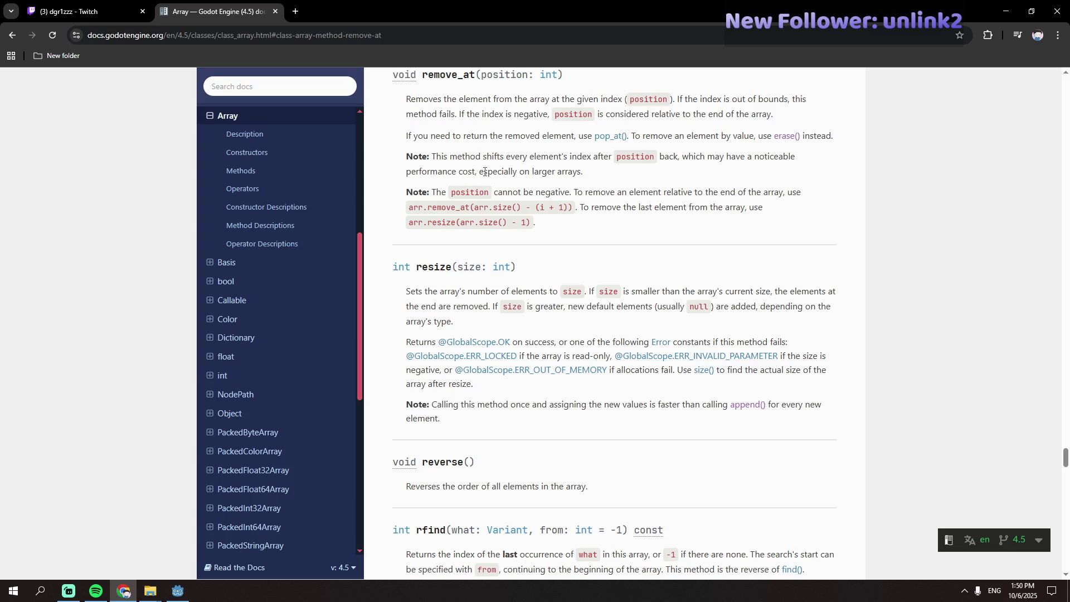
key("alt+Tab")
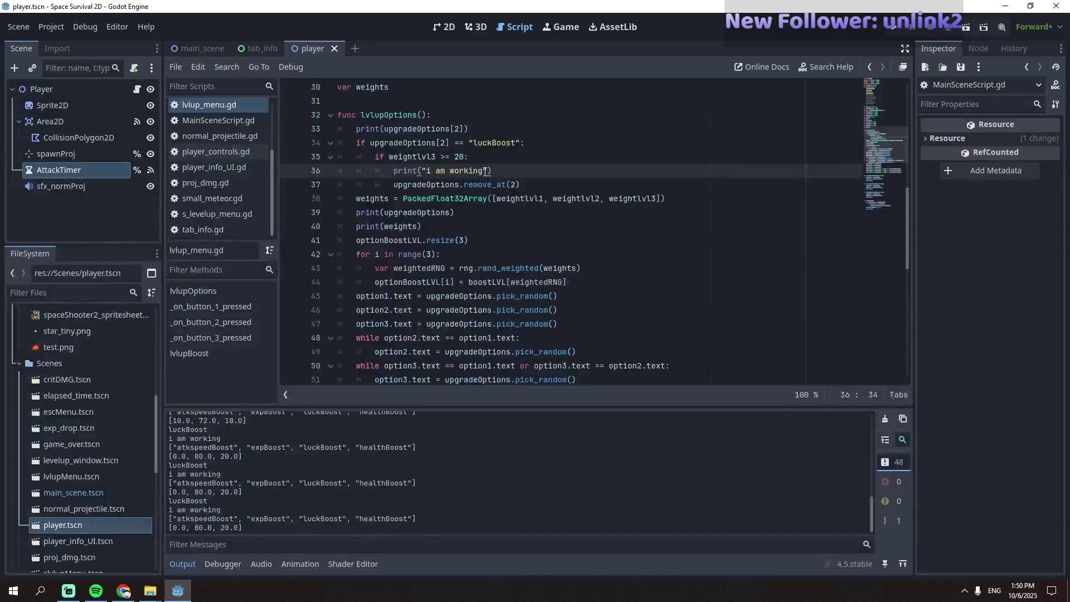
- Launch a new test run and steer the ship collecting exp gems to reach level 2
key("alt+Tab")
key("alt+Tab")
key("F5")
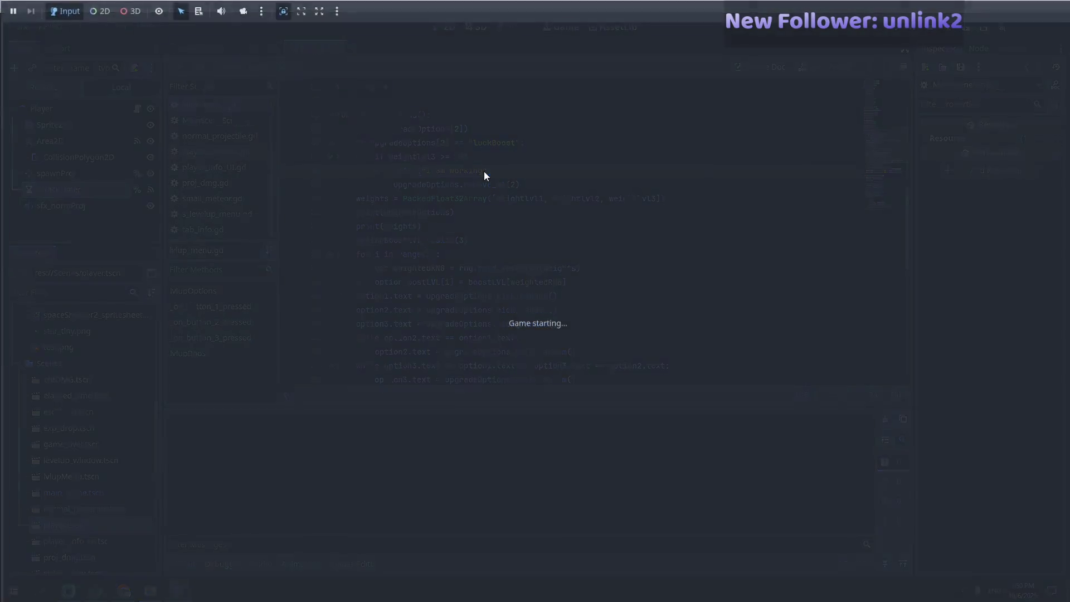
key("a+s")
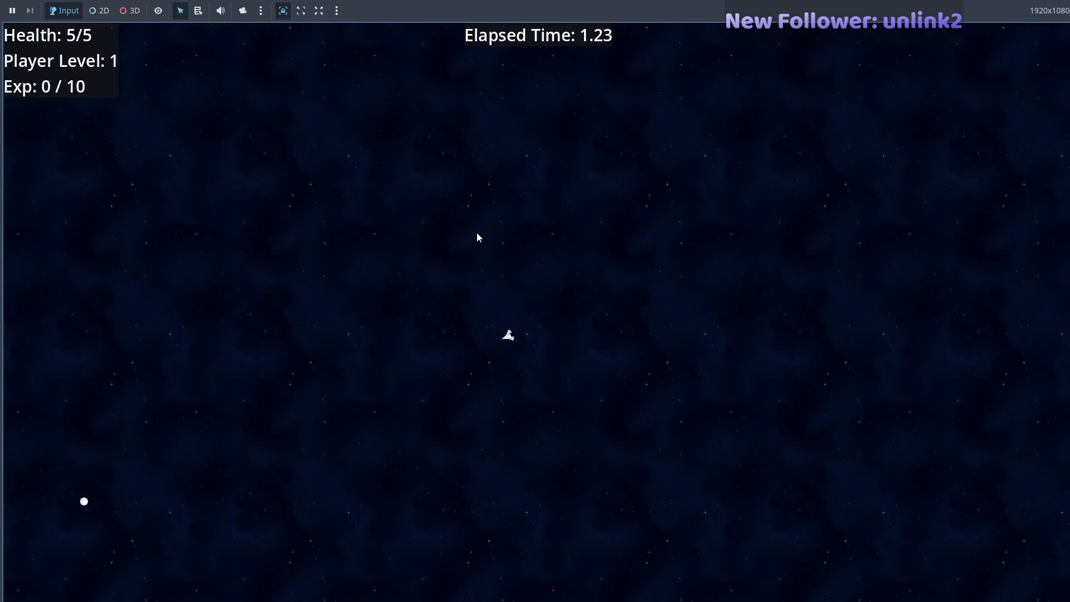
key("a")
key("a")
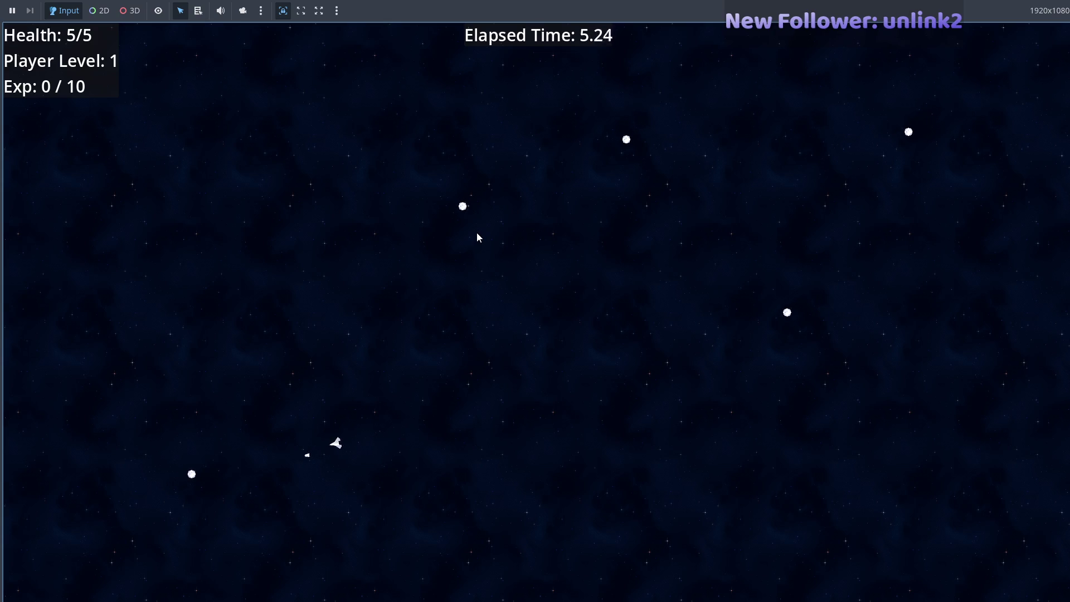
key("a+w")
key("w+d")
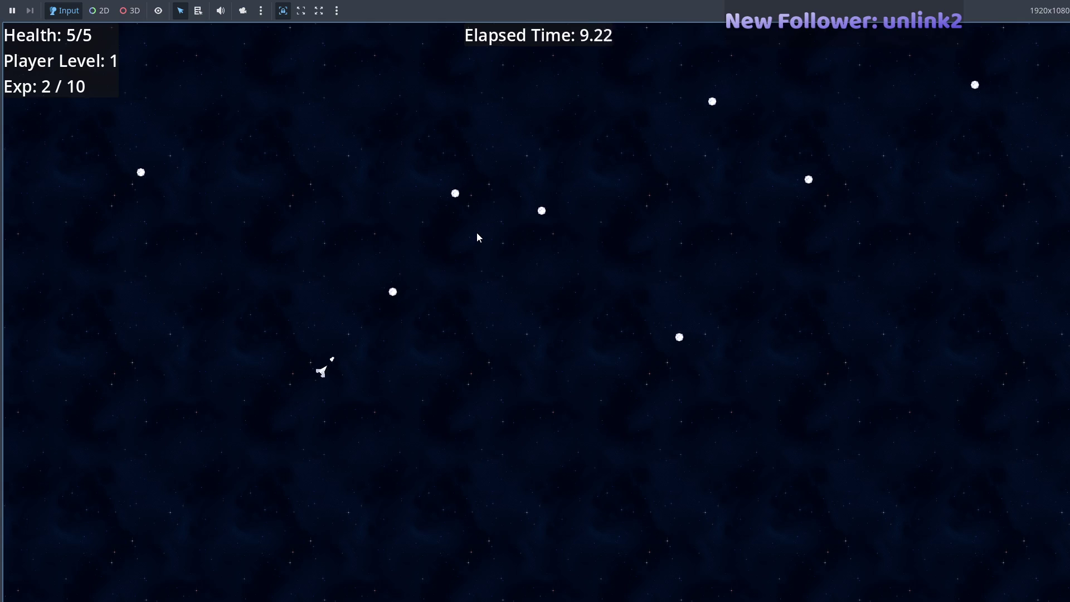
key("d")
key("w")
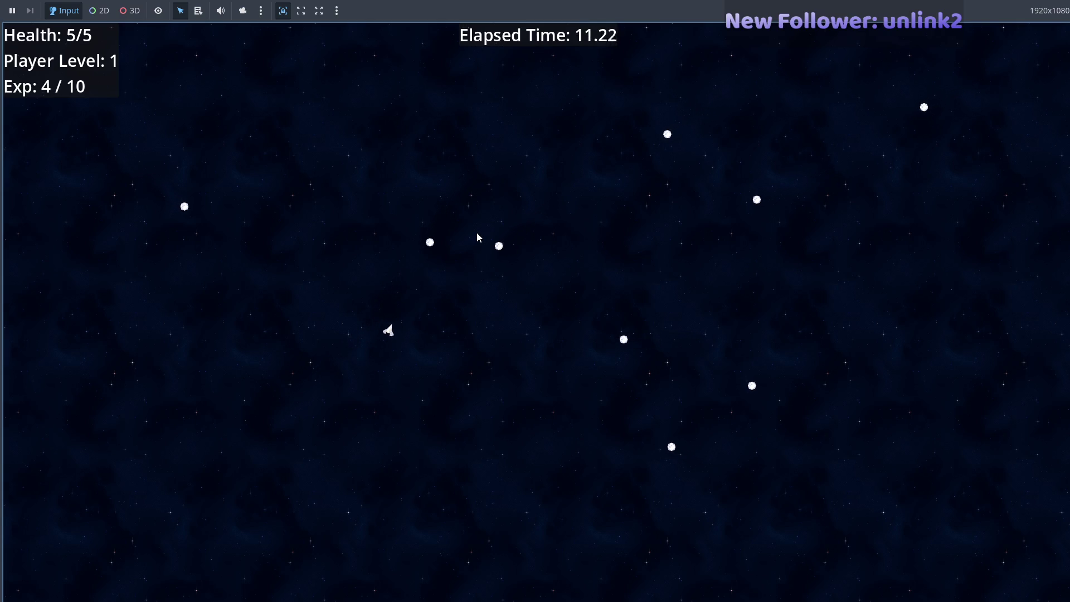
key("w+d")
key("s+d")
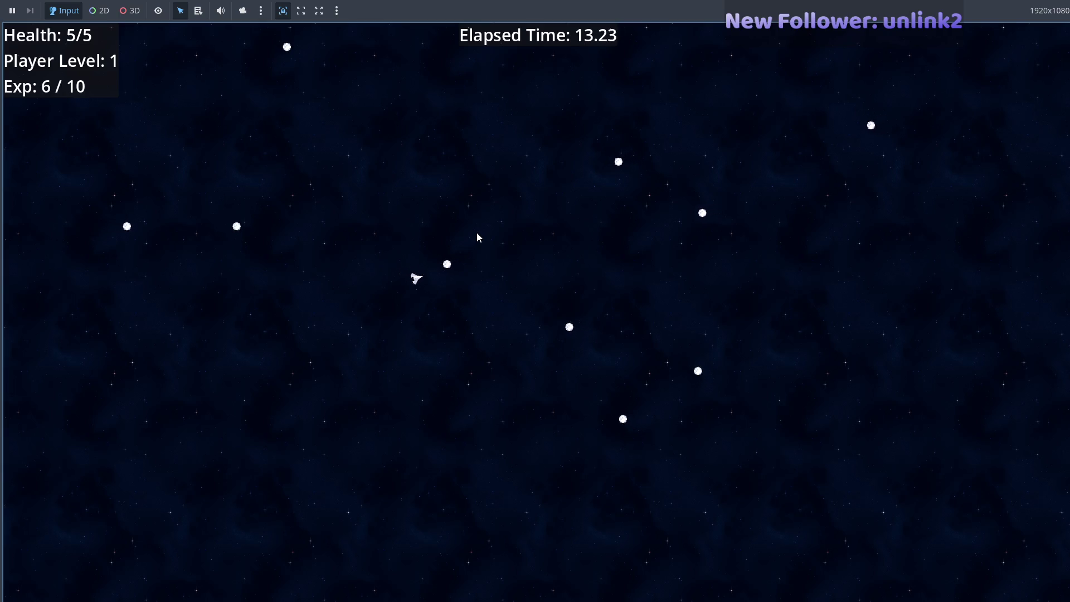
key("w+d")
key("s+d")
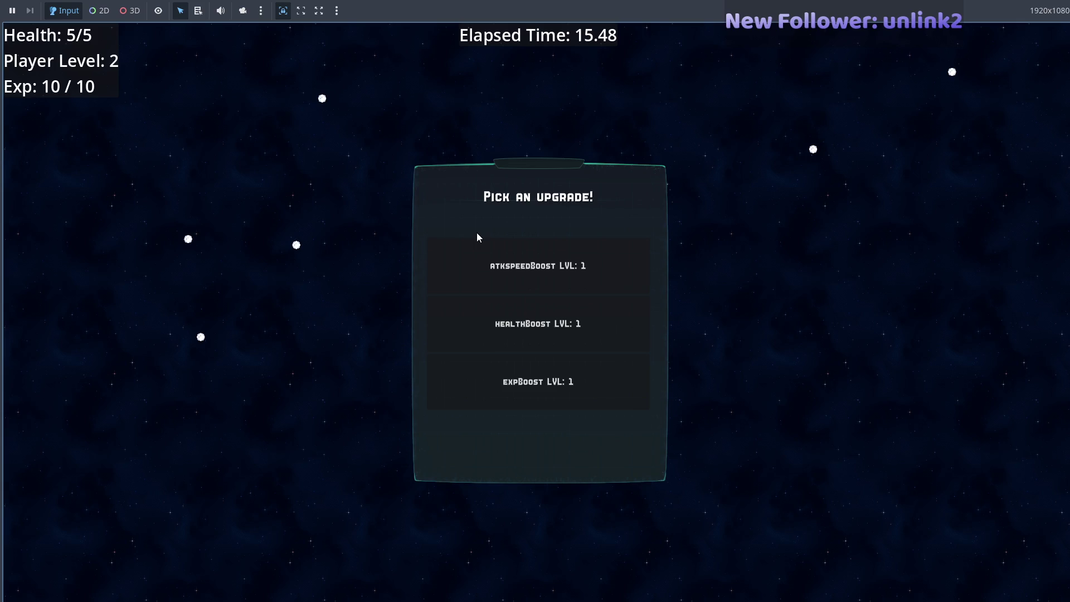
- Choose atkspeedBoost, luckBoost, expBoost and multipleProj upgrades across level-ups, briefly checking editor output
left_click(576, 293)
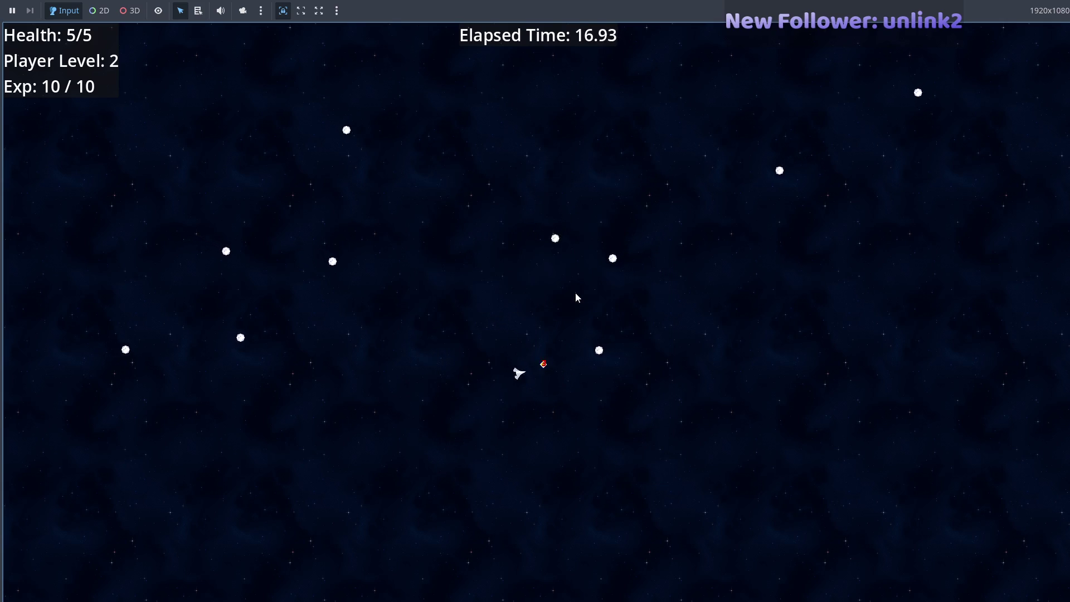
left_click(574, 273)
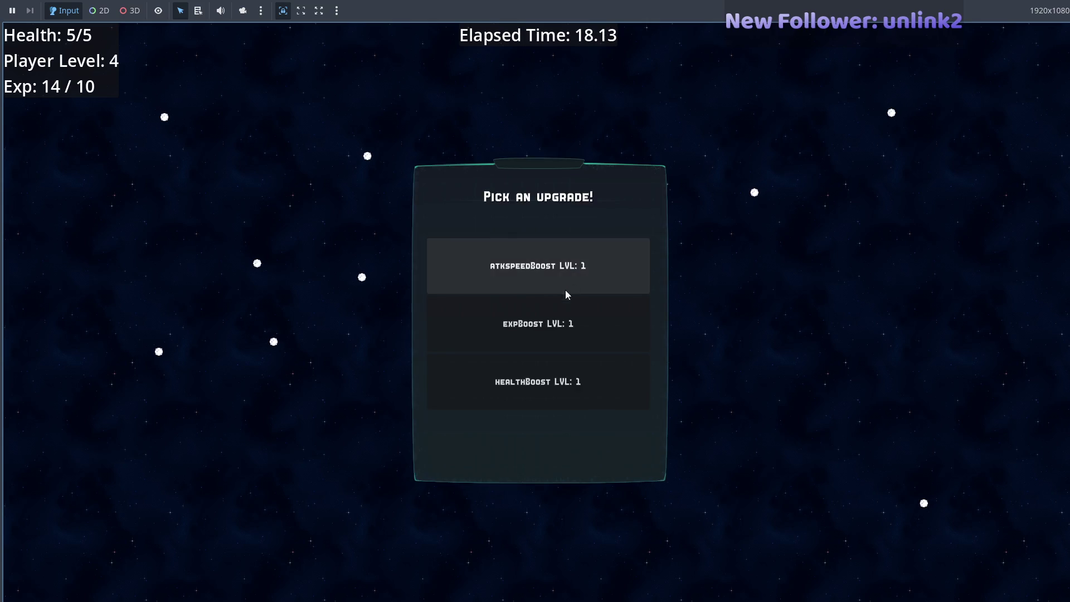
left_click(567, 280)
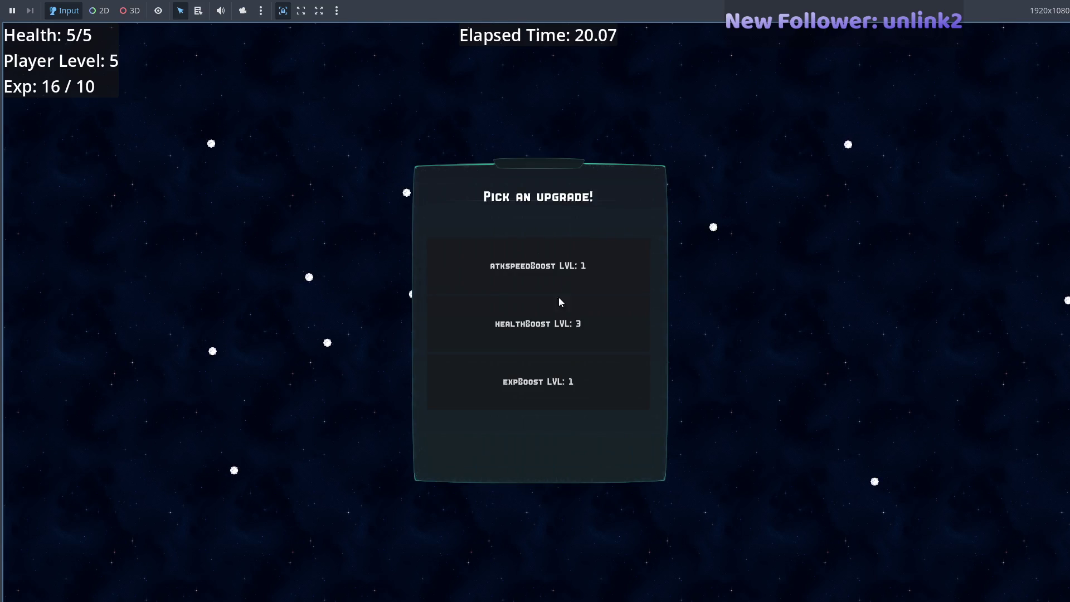
key("alt+Tab")
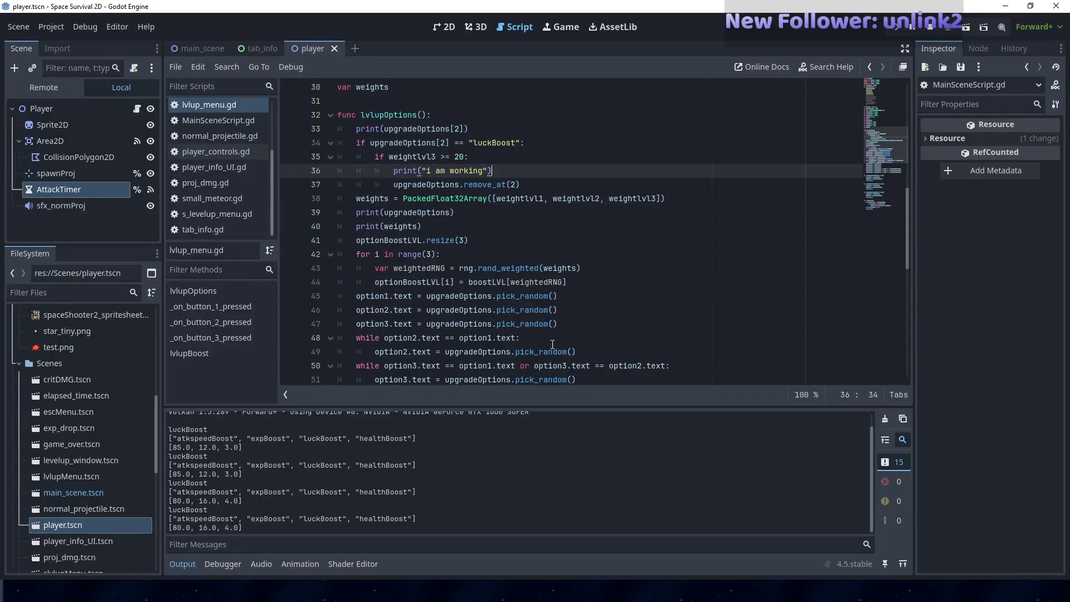
key("alt+Tab")
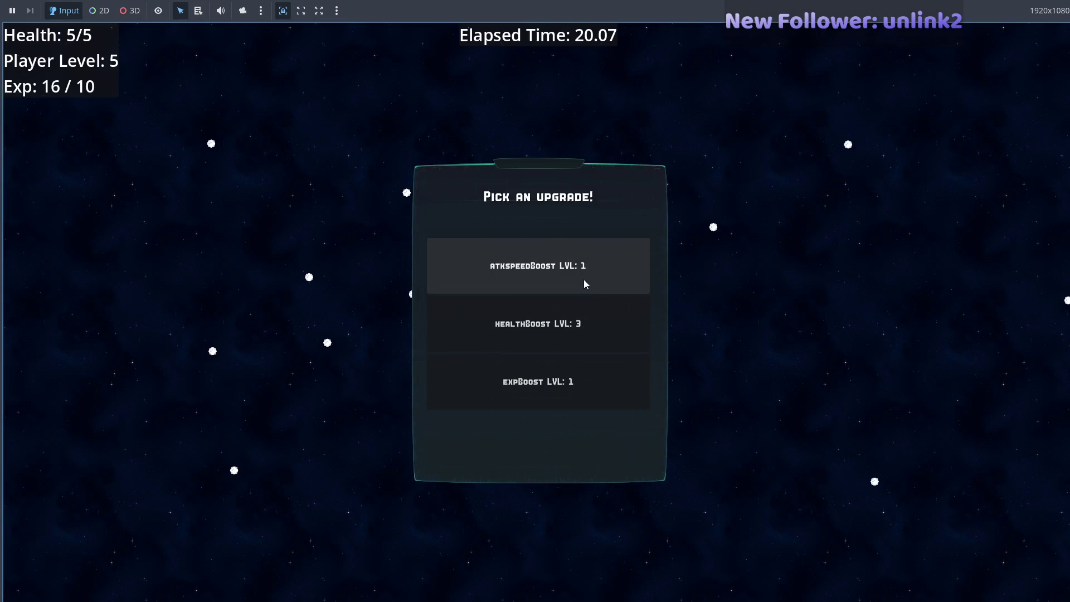
left_click(584, 281)
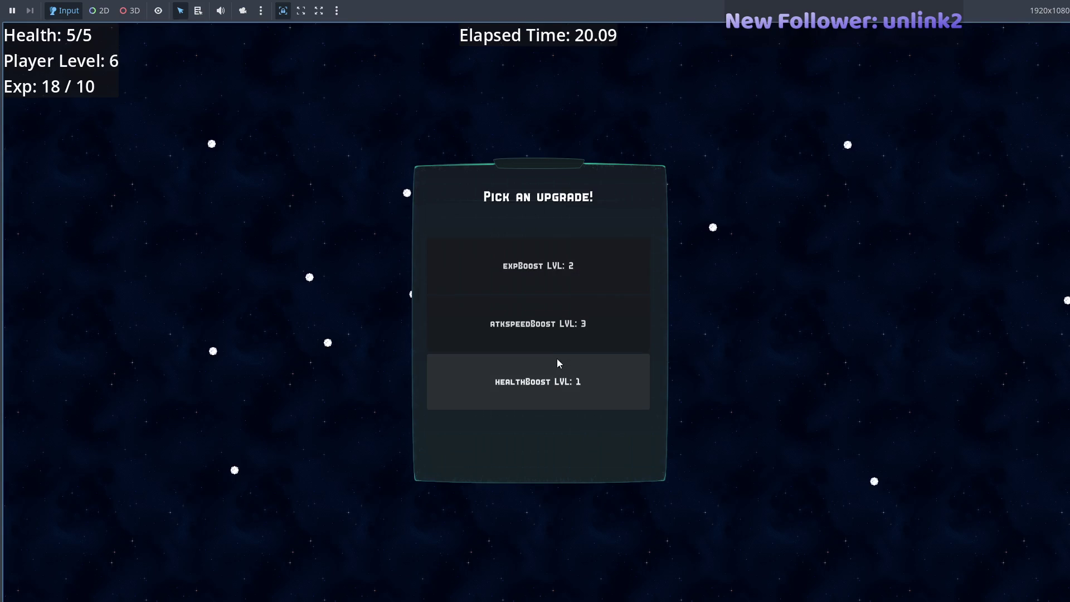
left_click(568, 336)
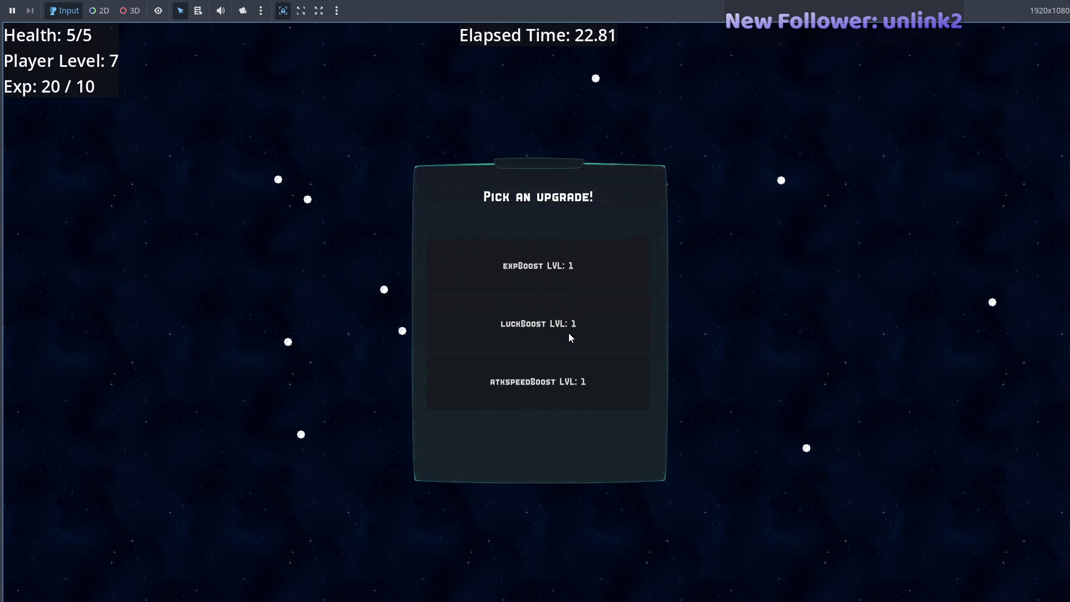
left_click(579, 325)
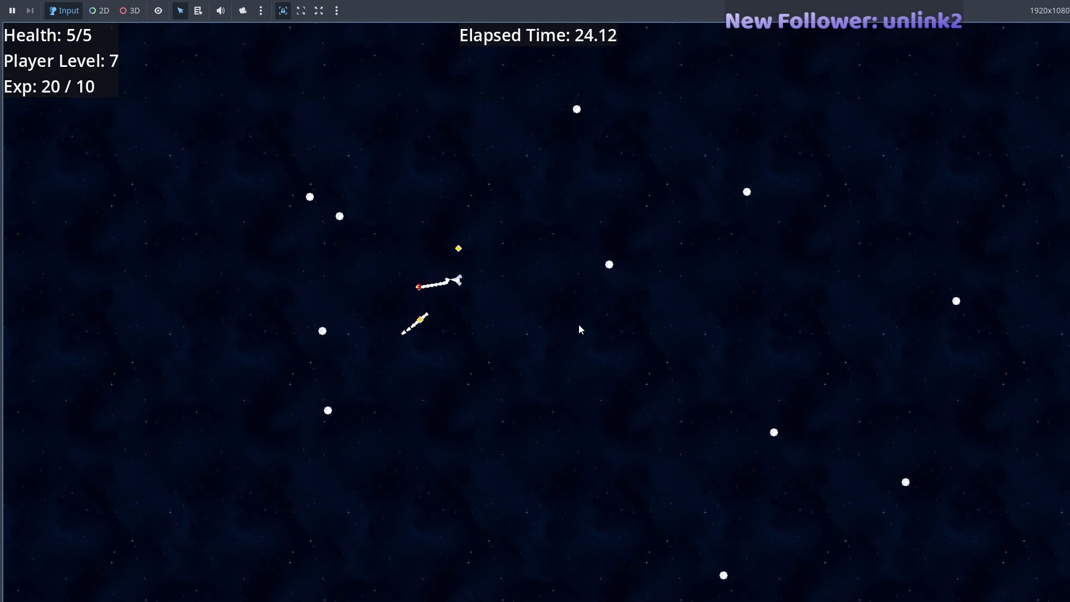
left_click(547, 371)
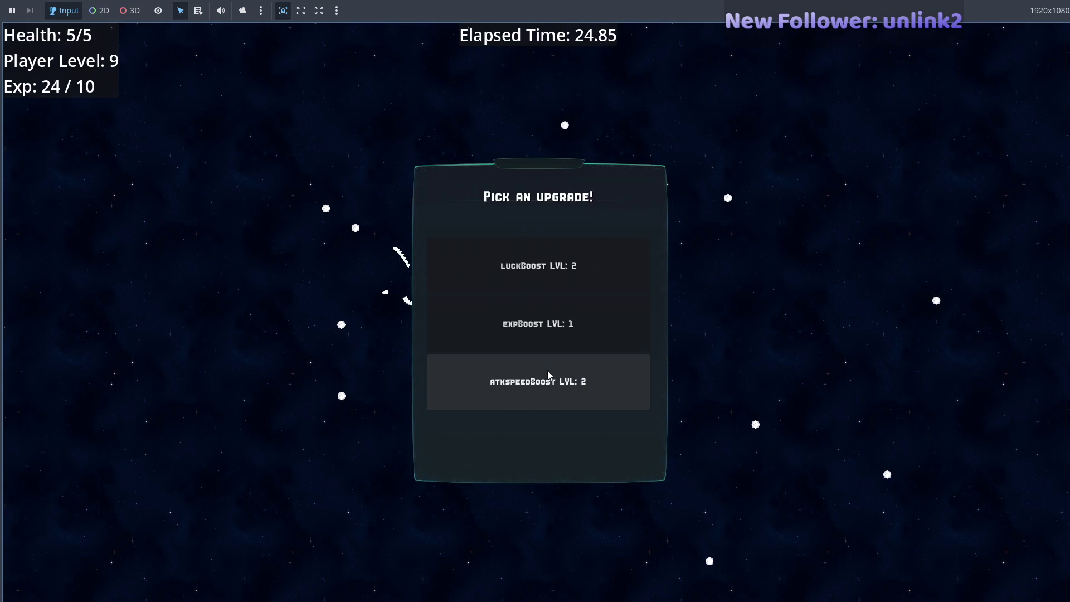
left_click(560, 311)
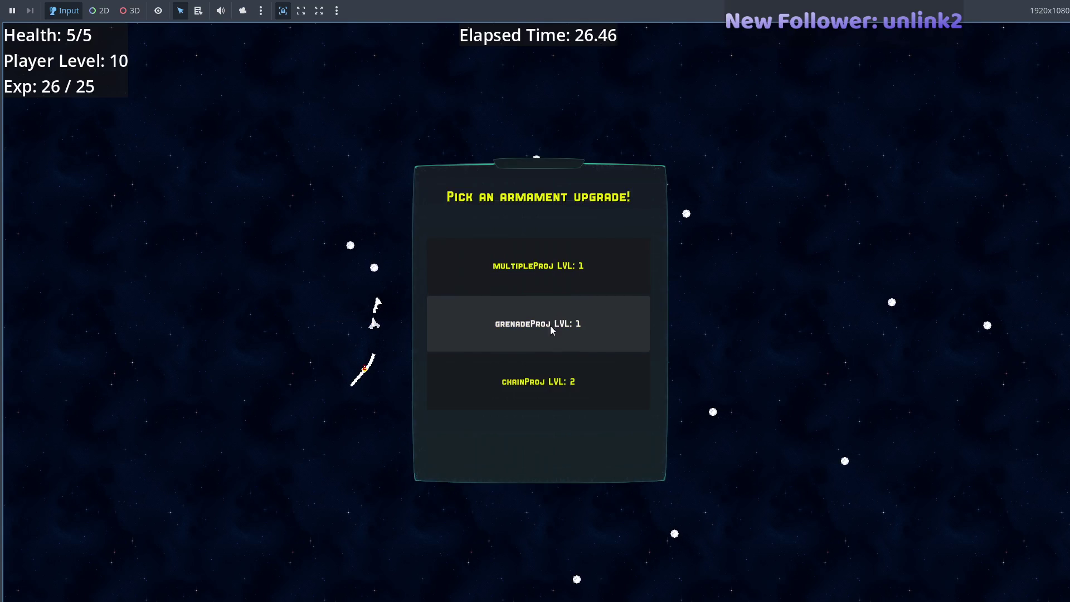
left_click(581, 272)
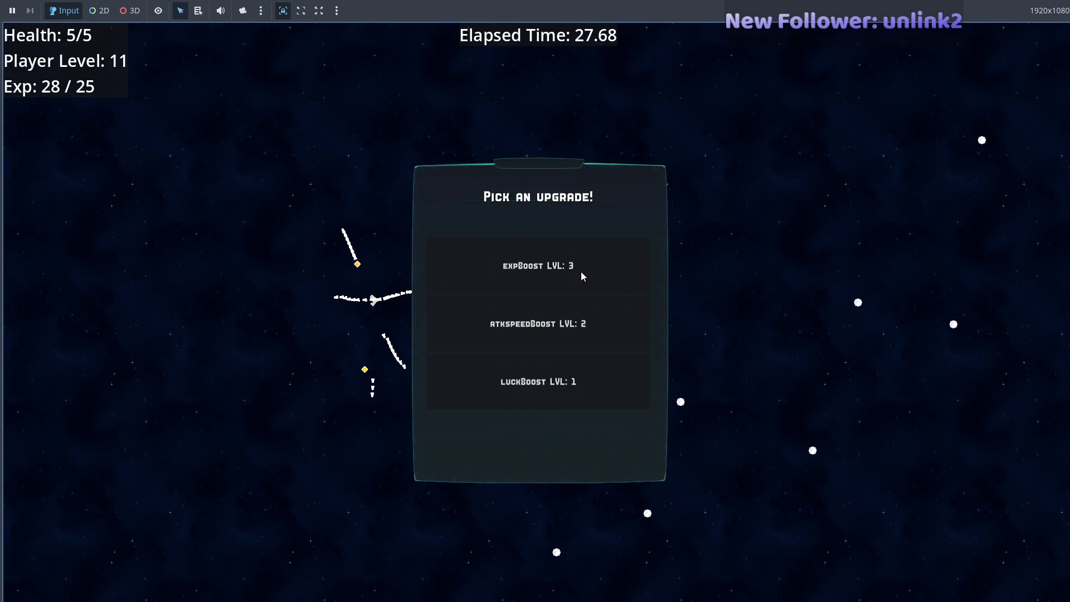
left_click(544, 372)
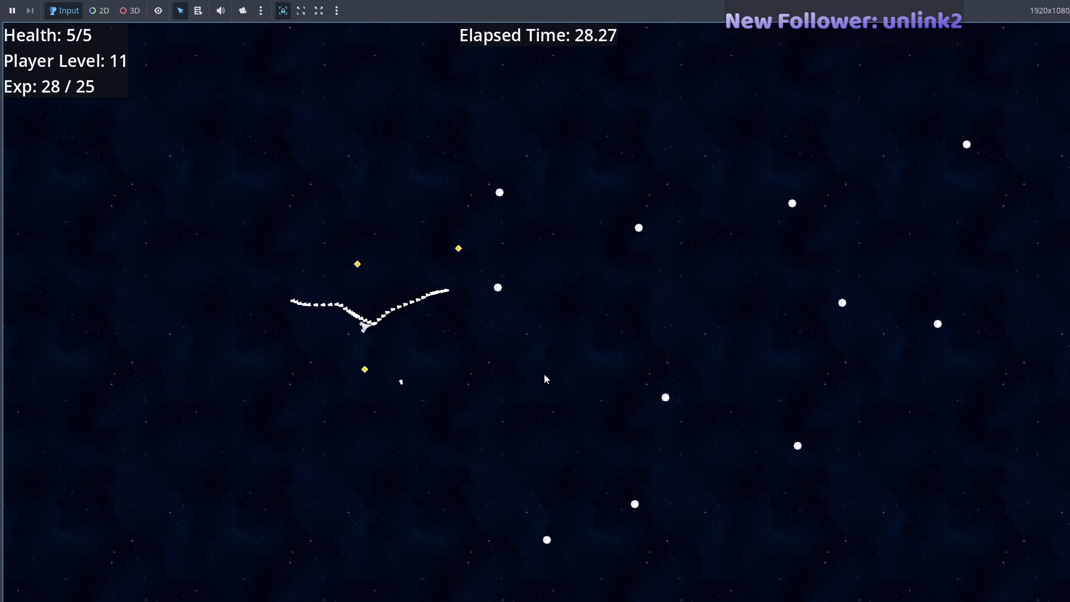
left_click(576, 282)
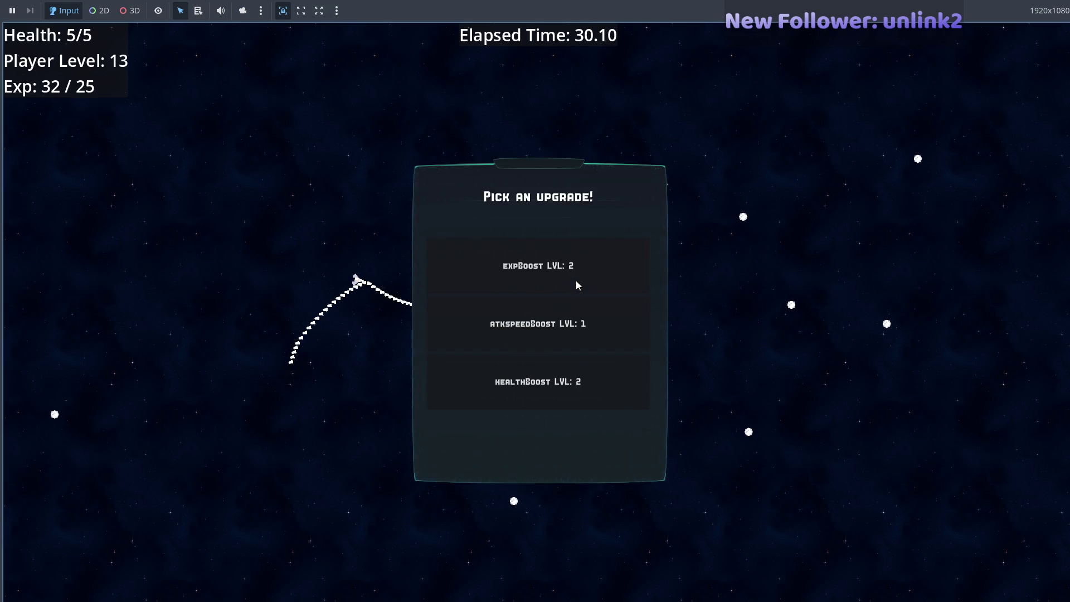
left_click(582, 338)
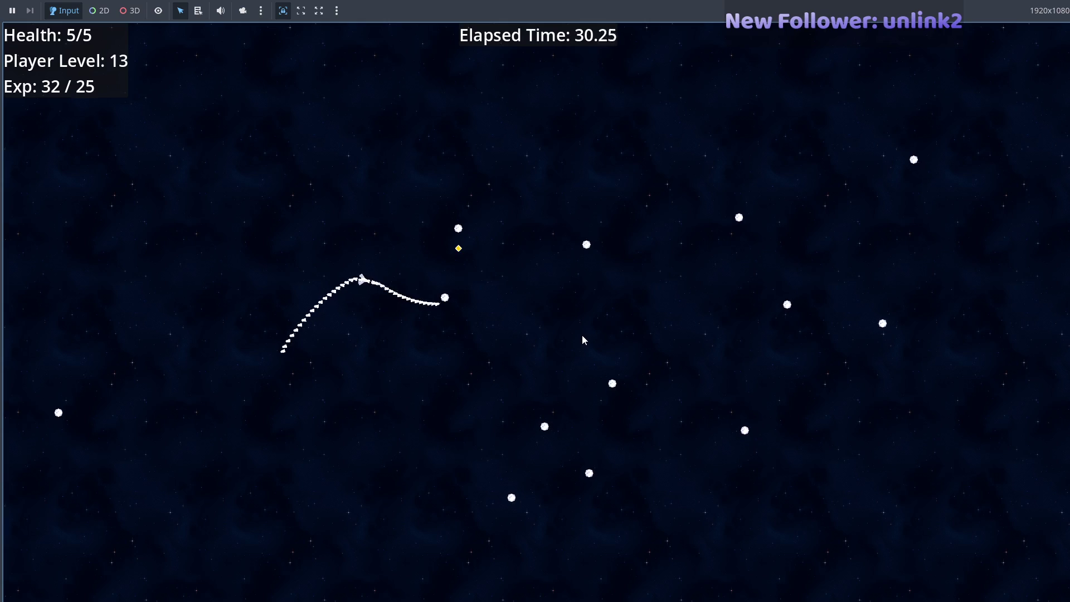
- Keep picking upgrades including luckBoost and multipleProj, peek at Ship Information, then read the Output log
key("Escape")
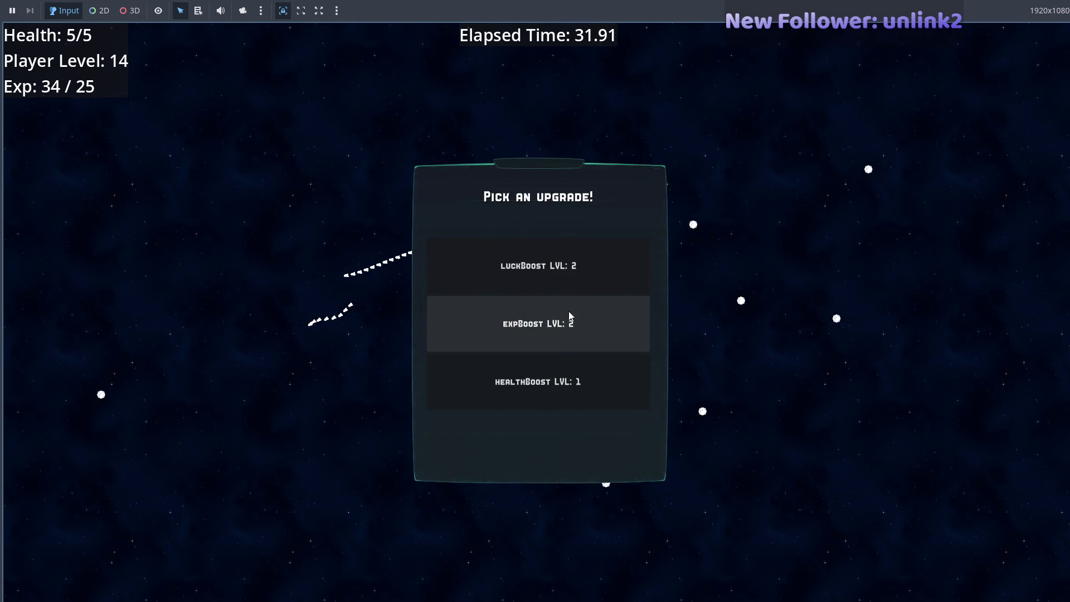
left_click(566, 279)
left_click(552, 315)
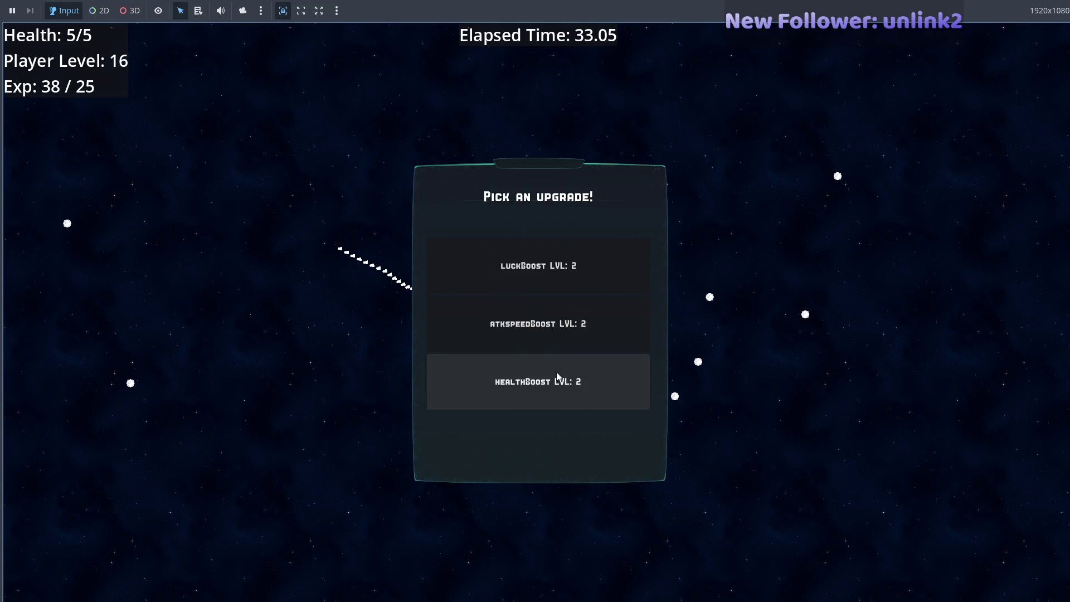
left_click(580, 336)
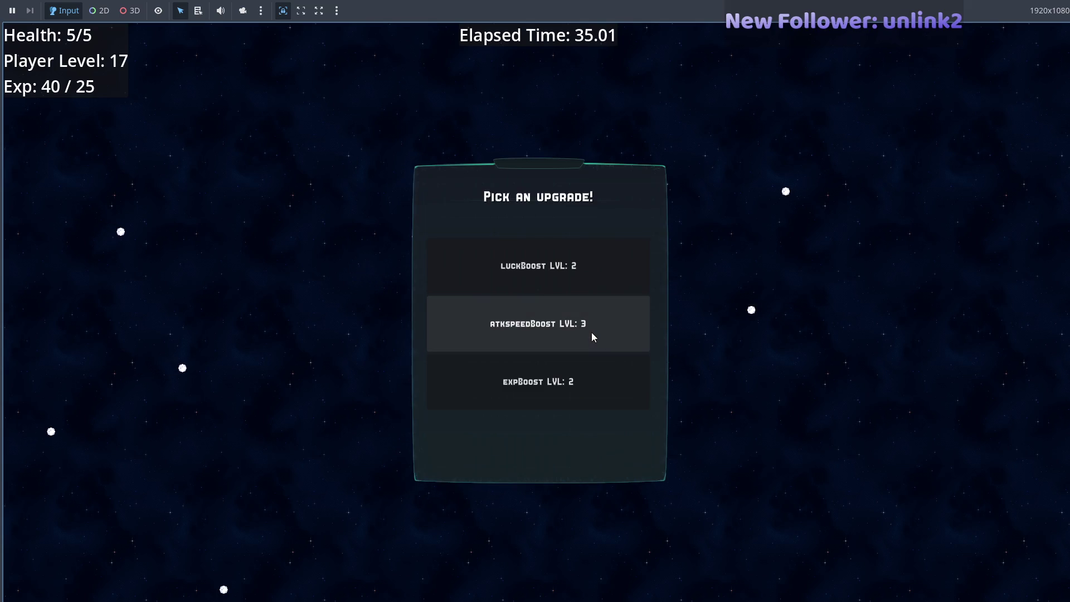
left_click(569, 284)
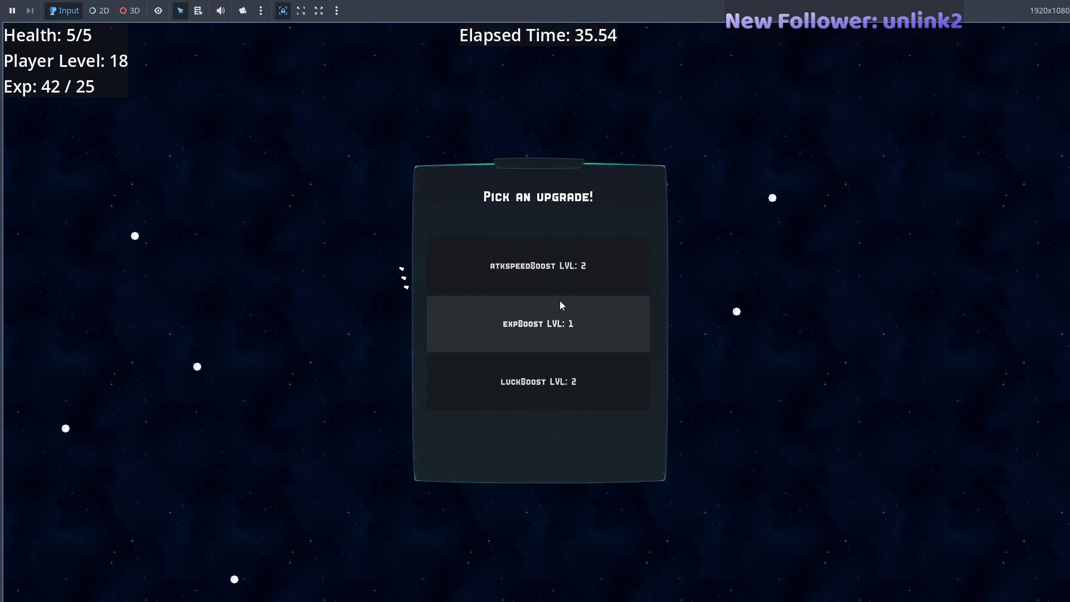
left_click(555, 377)
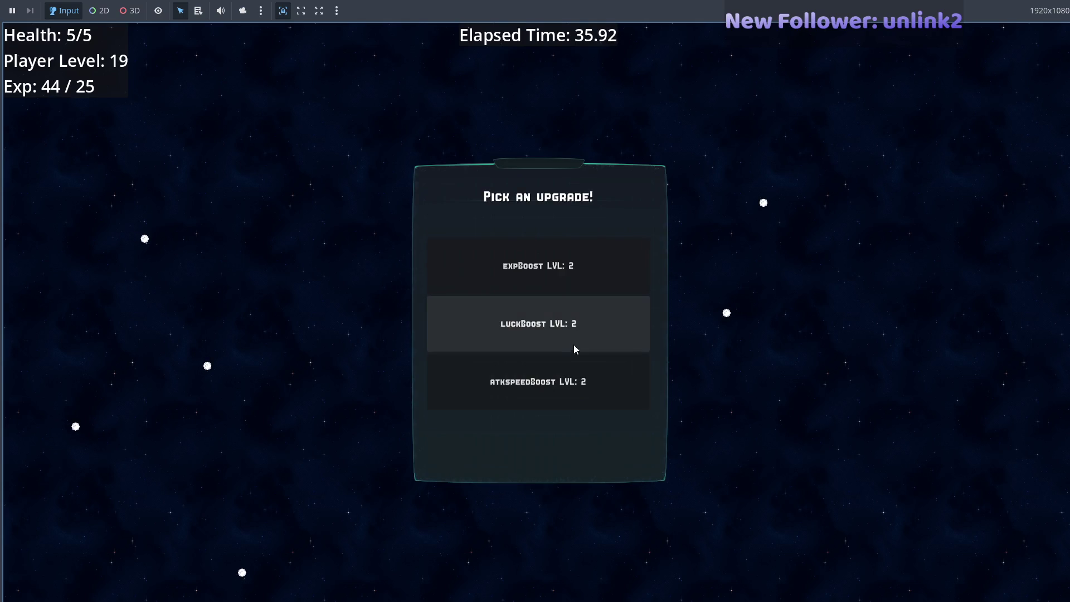
left_click(569, 329)
key("Tab")
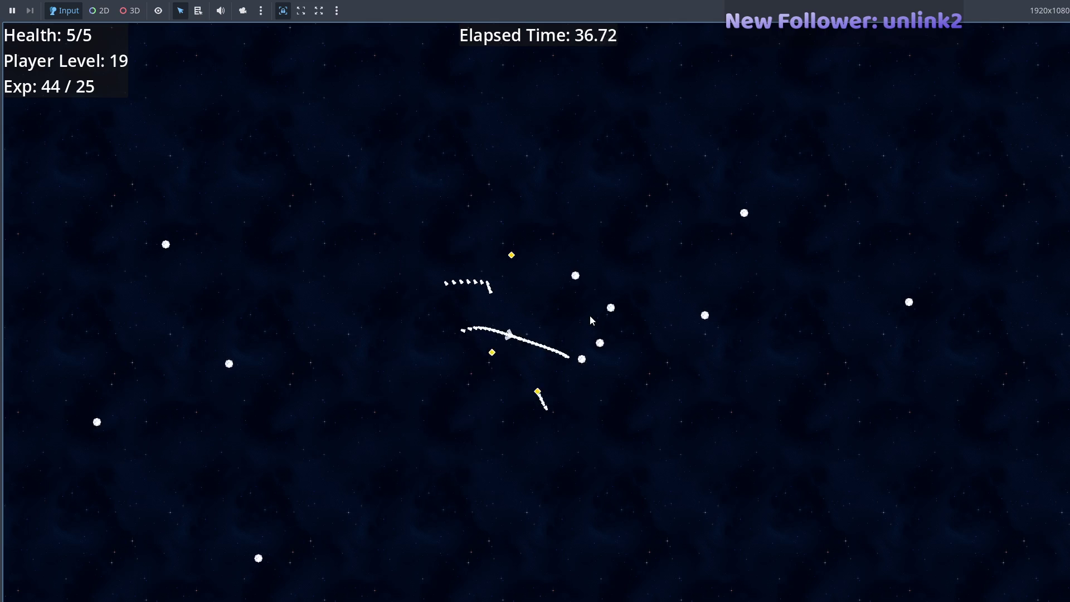
key("F8")
key("alt+Tab")
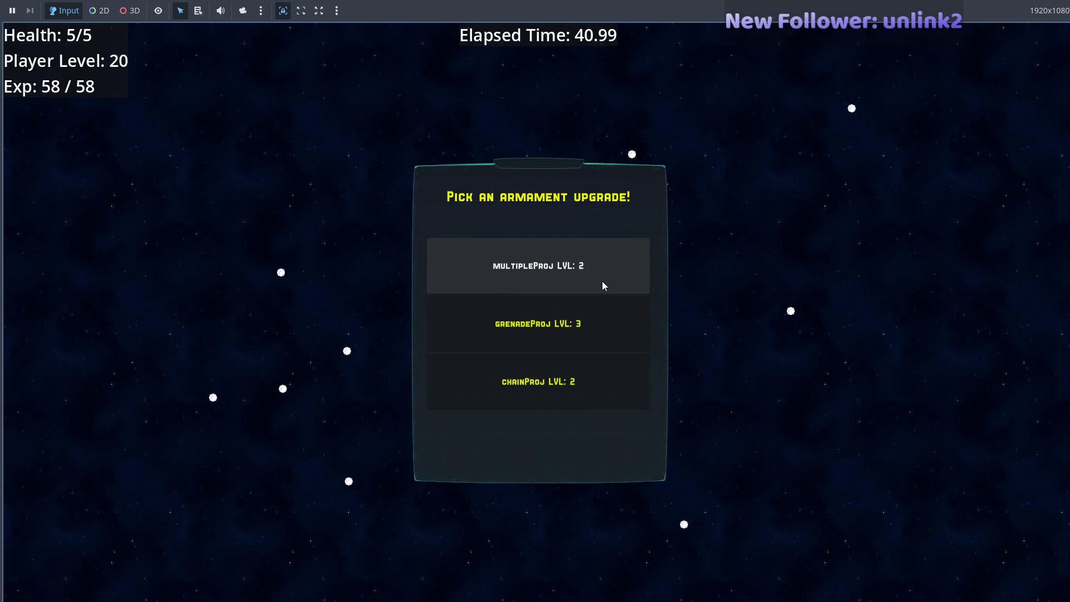
left_click(602, 282)
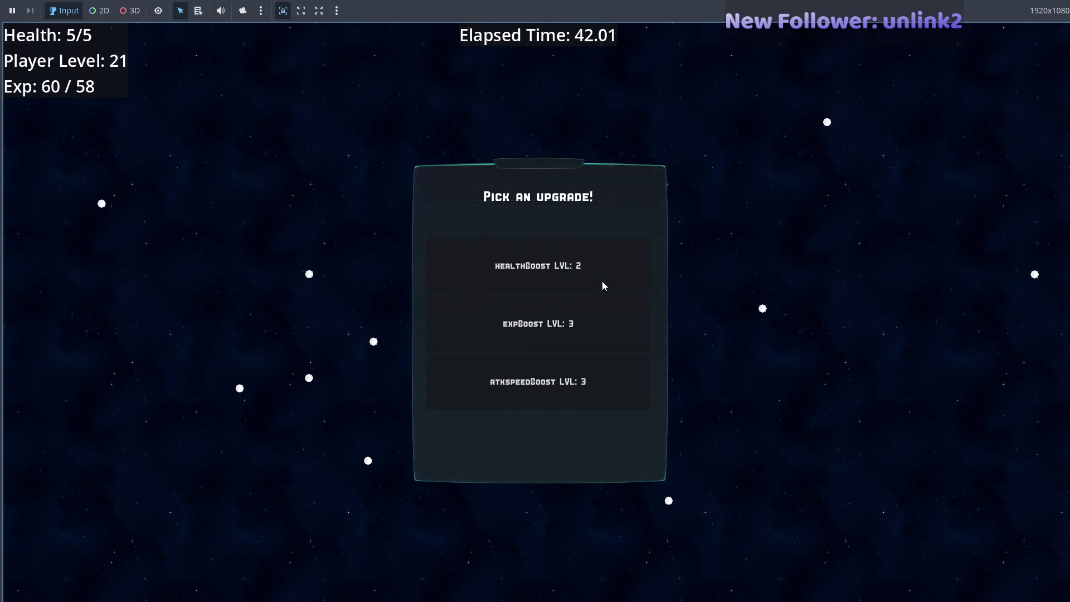
key("alt+Tab")
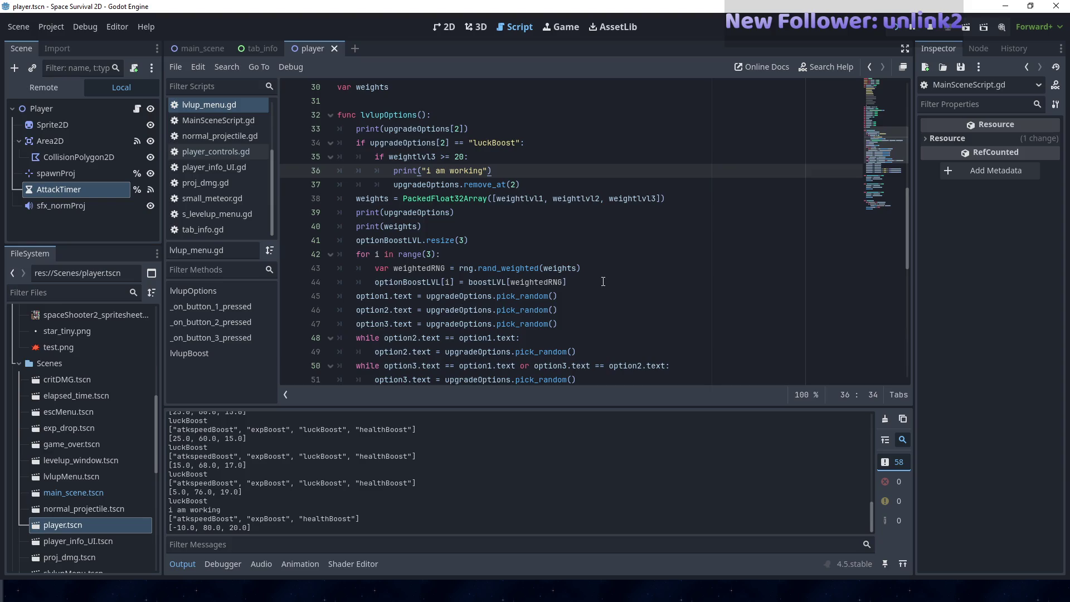
- Take healthBoost at the next level-up, then cycle windows back to Godot to read the new output
key("alt+Tab")
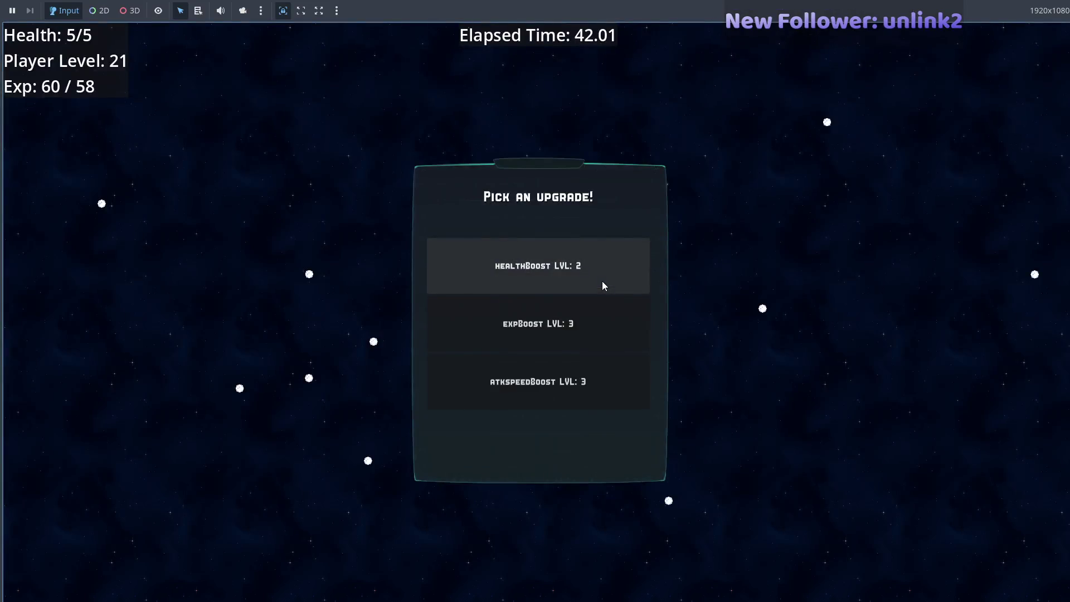
left_click(554, 379)
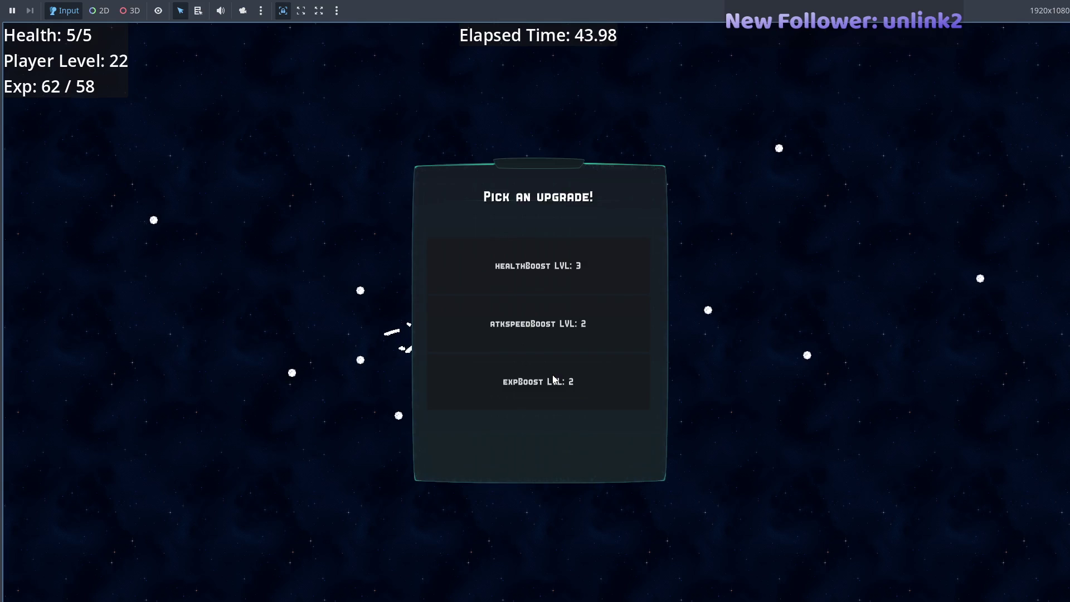
key("alt+Tab")
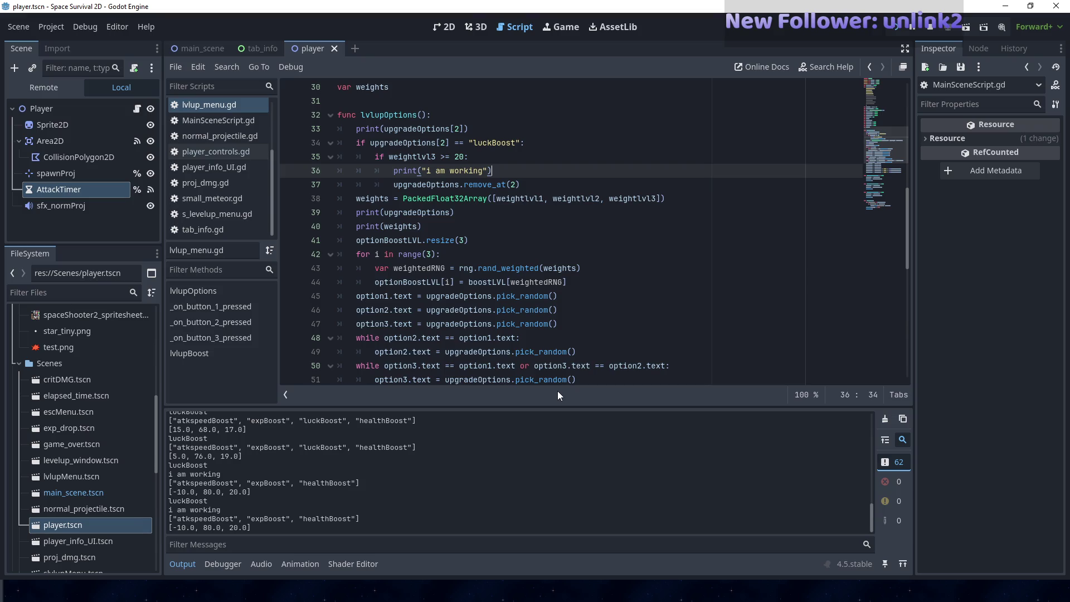
key("alt+Tab")
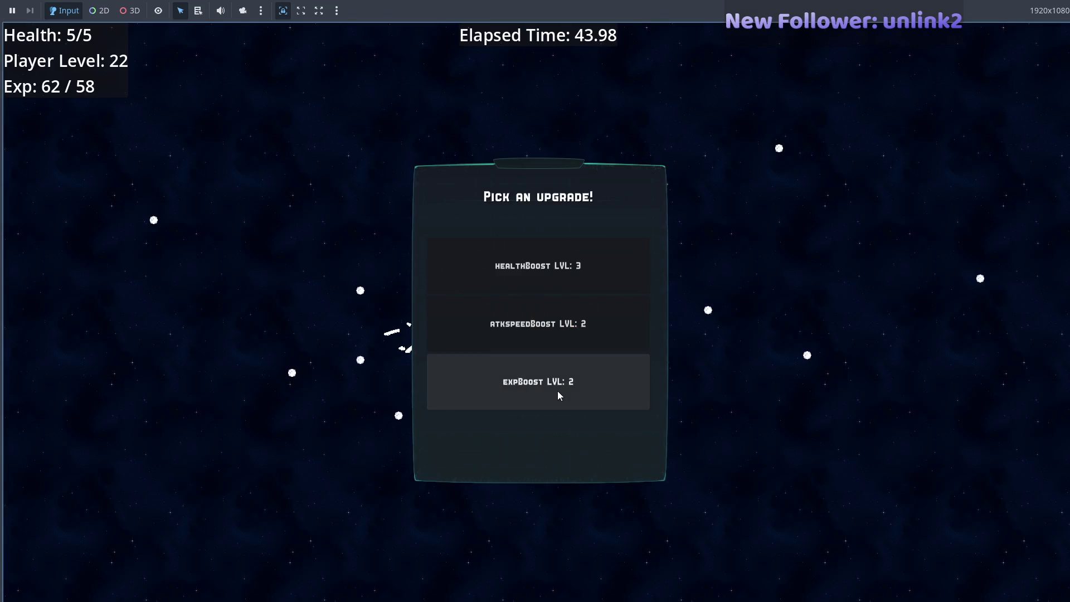
key("alt+F4")
key("alt+Tab")
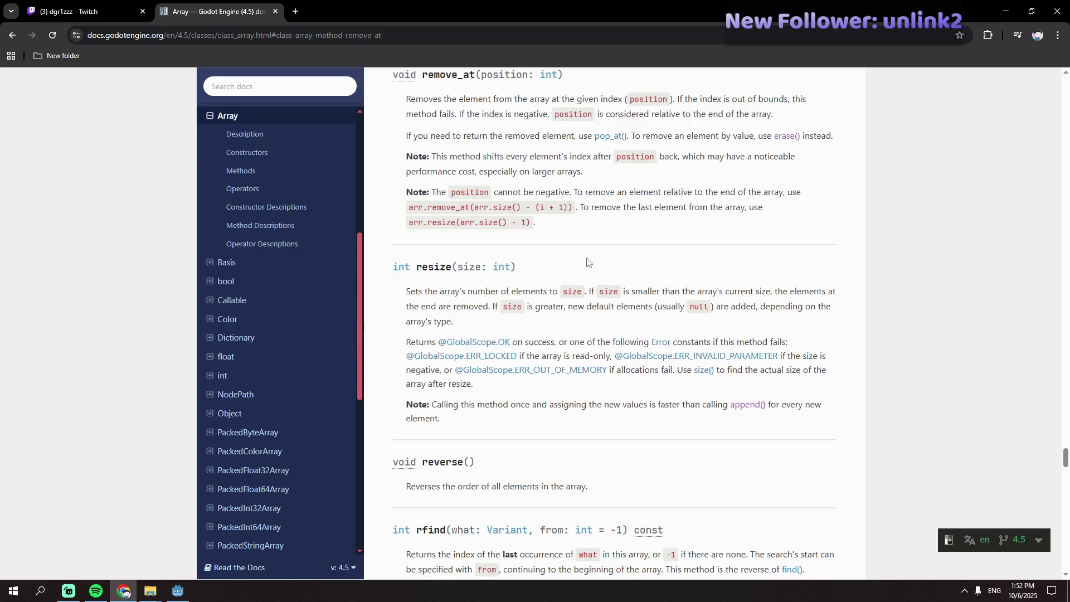
key("alt+Tab")
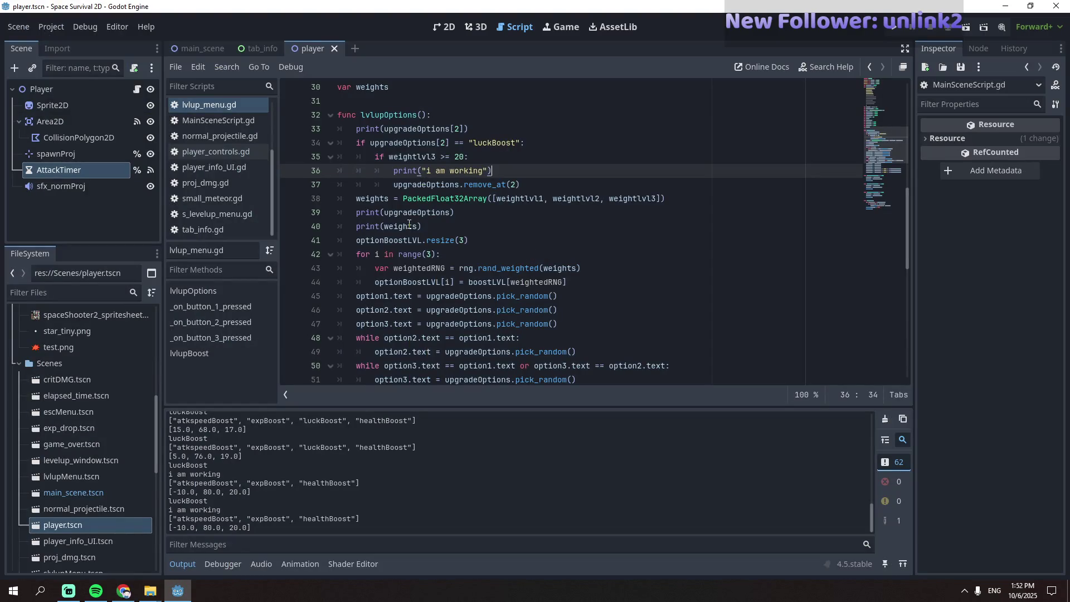
scroll(297, 430, "up", 5)
scroll(299, 428, "up", 5)
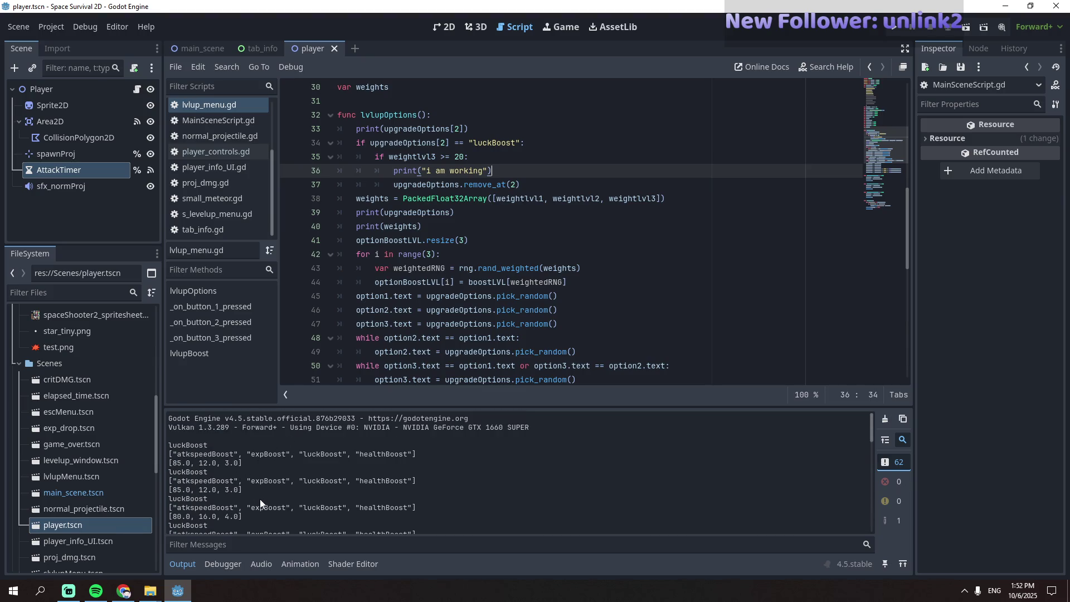
scroll(260, 500, "down", 1)
left_click_drag(245, 501, 170, 502)
scroll(237, 505, "down", 1)
mouse_move(241, 500)
left_mouse_down()
mouse_move(211, 501)
mouse_move(181, 482)
mouse_move(165, 510)
mouse_move(256, 509)
left_mouse_up()
scroll(242, 498, "down", 1)
scroll(262, 512, "down", 1)
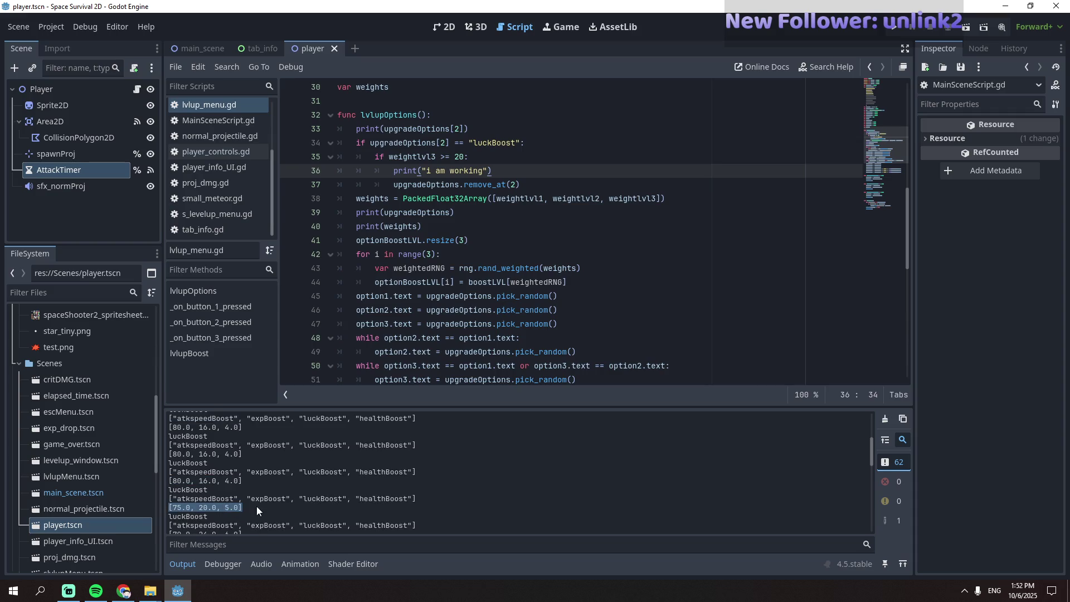
scroll(249, 509, "down", 1)
triple_click(248, 520)
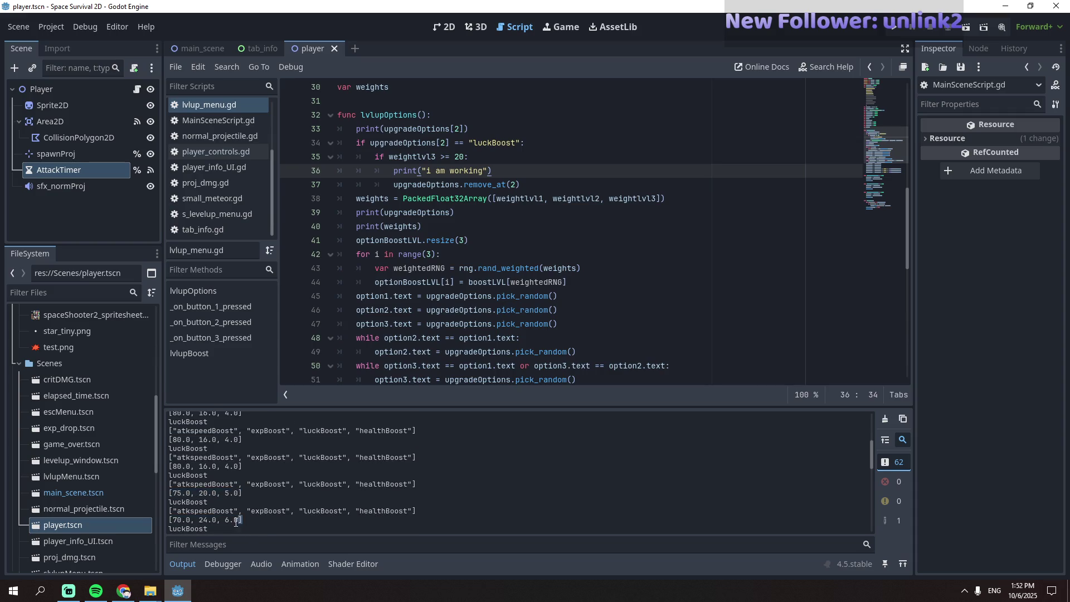
scroll(244, 517, "down", 2)
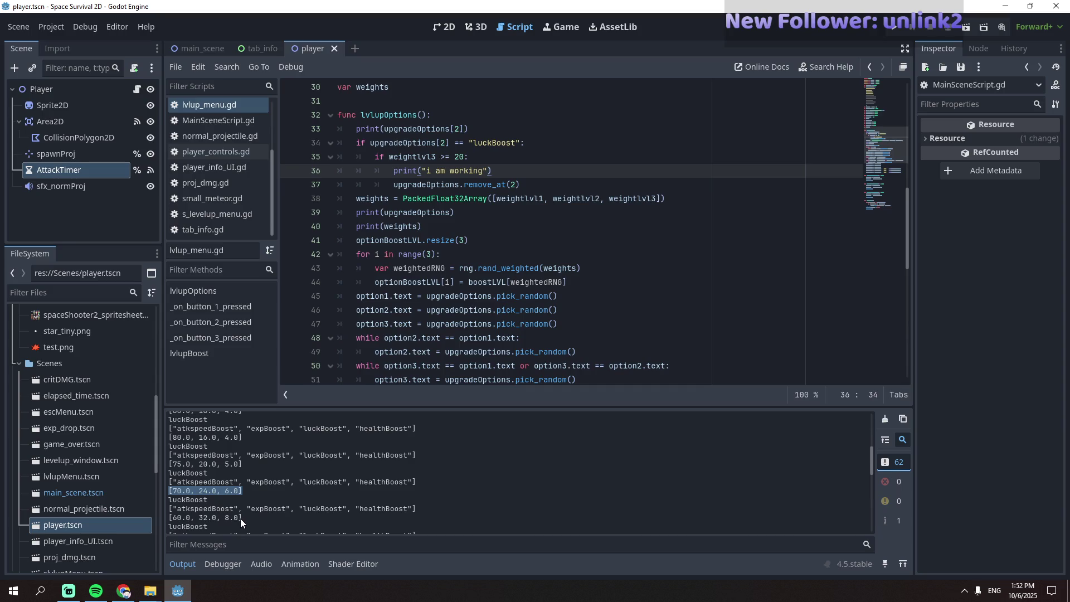
left_click_drag(242, 518, 190, 518)
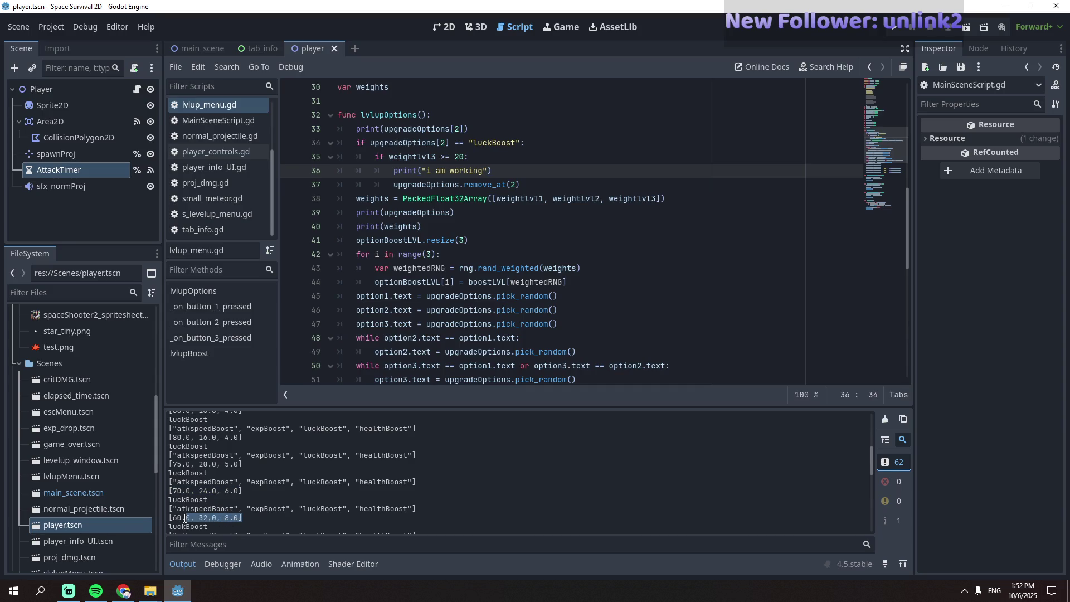
scroll(244, 505, "down", 2)
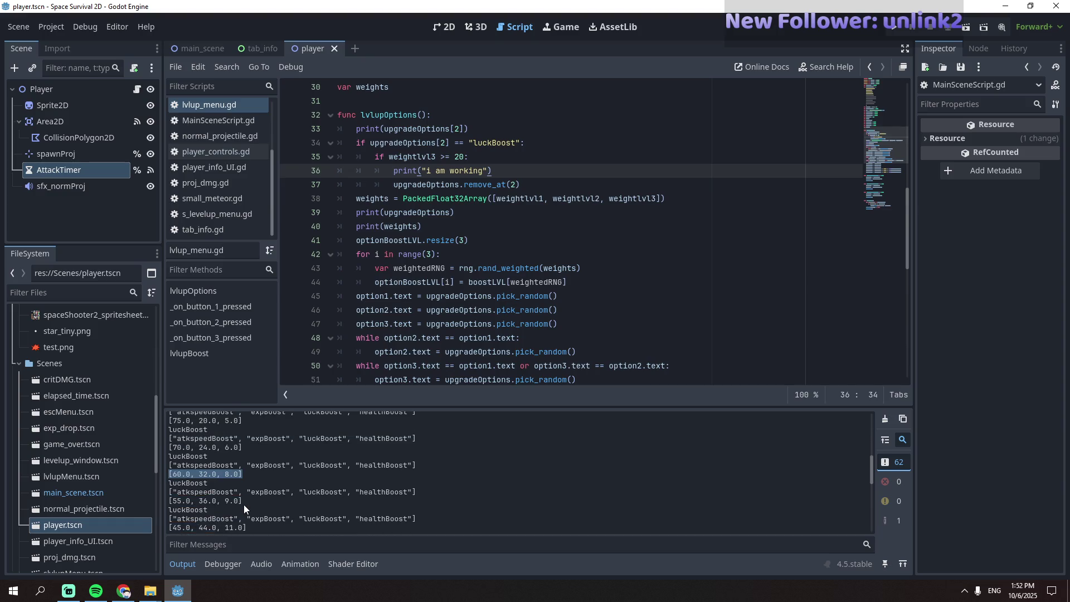
left_click_drag(244, 500, 234, 501)
left_click(234, 502)
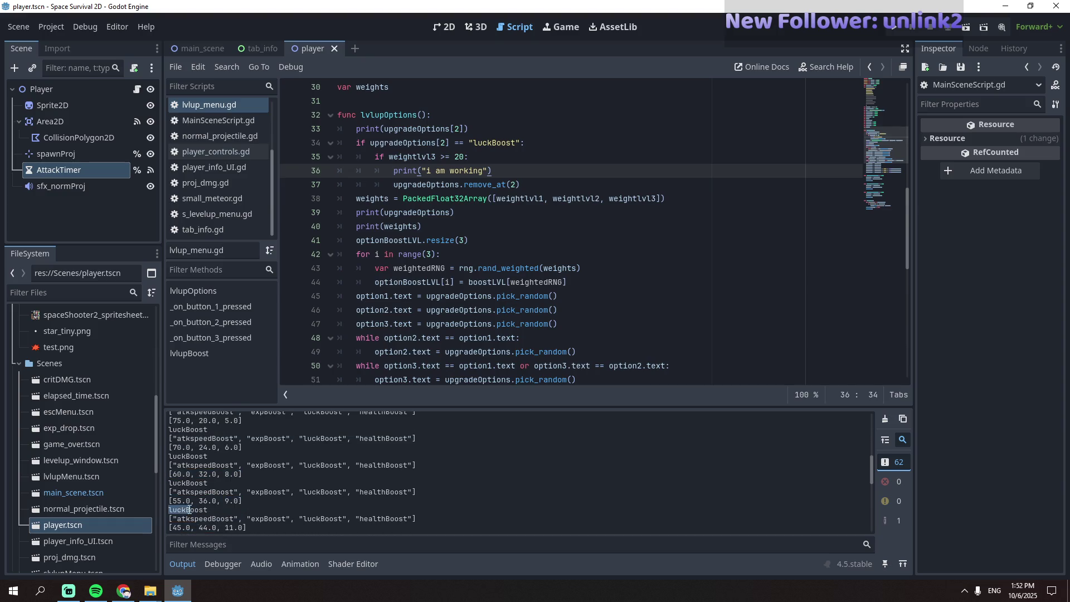
scroll(250, 510, "down", 2)
left_click_drag(252, 498, 146, 490)
scroll(243, 497, "down", 2)
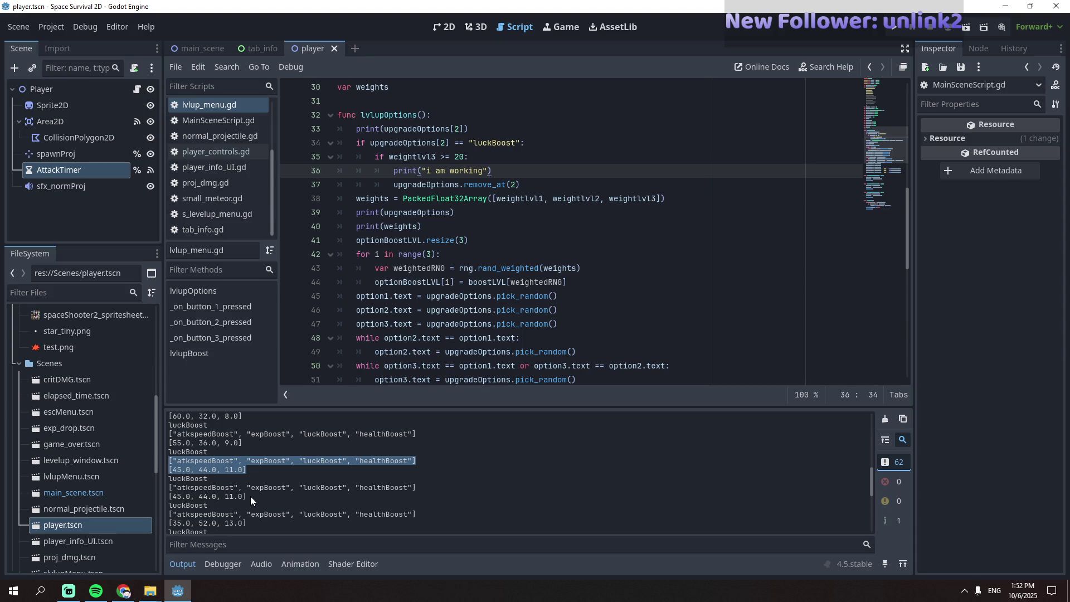
left_click_drag(247, 523, 252, 504)
scroll(252, 504, "down", 3)
left_click_drag(248, 510, 167, 509)
scroll(255, 496, "down", 3)
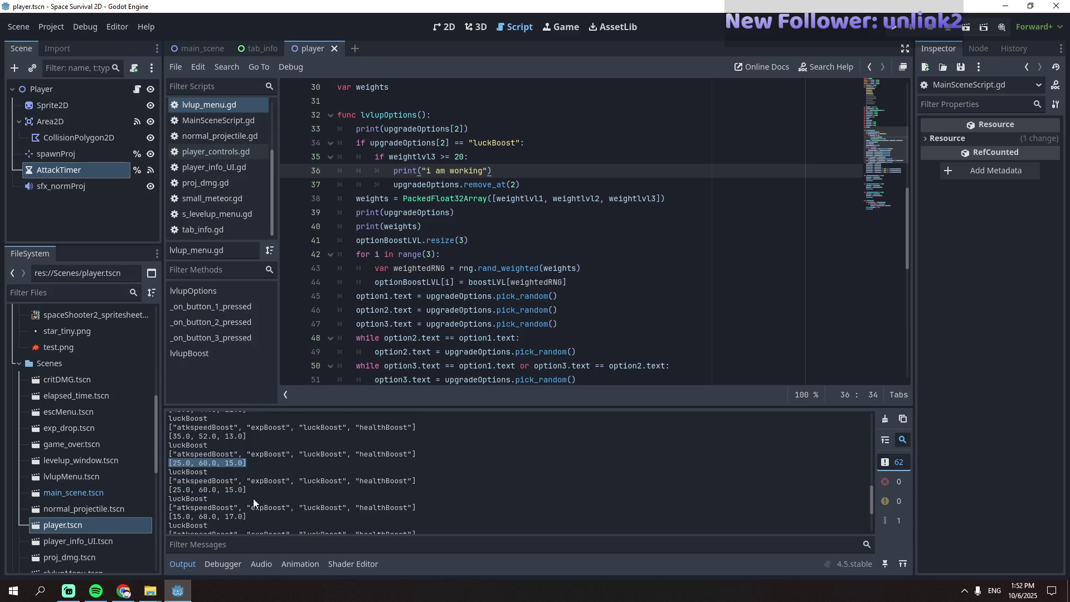
scroll(251, 496, "down", 1)
left_click_drag(250, 503, 152, 498)
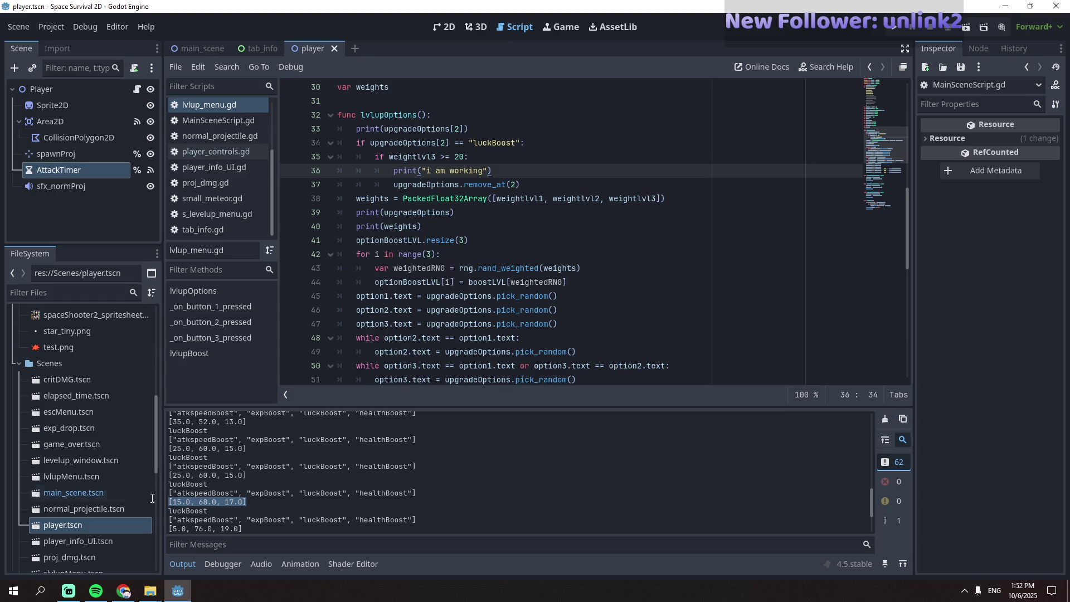
left_click_drag(245, 500, 167, 500)
scroll(270, 504, "down", 1)
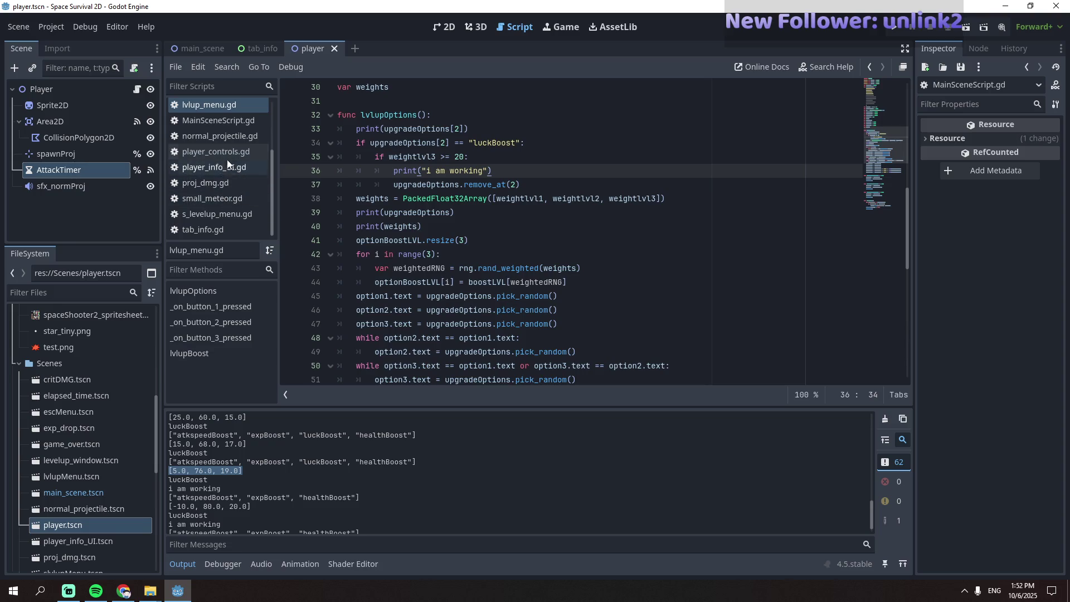
left_click(218, 122)
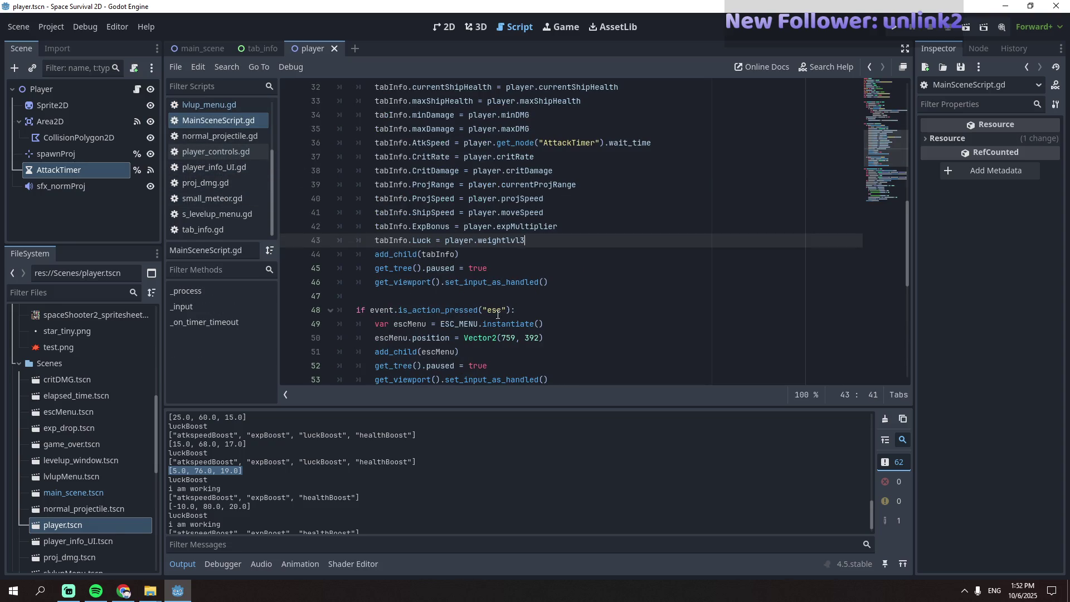
- Open player_controls.gd at the luckBoost function and clear the Output log highlight
left_click(222, 153)
scroll(447, 290, "down", 10)
scroll(447, 290, "up", 10)
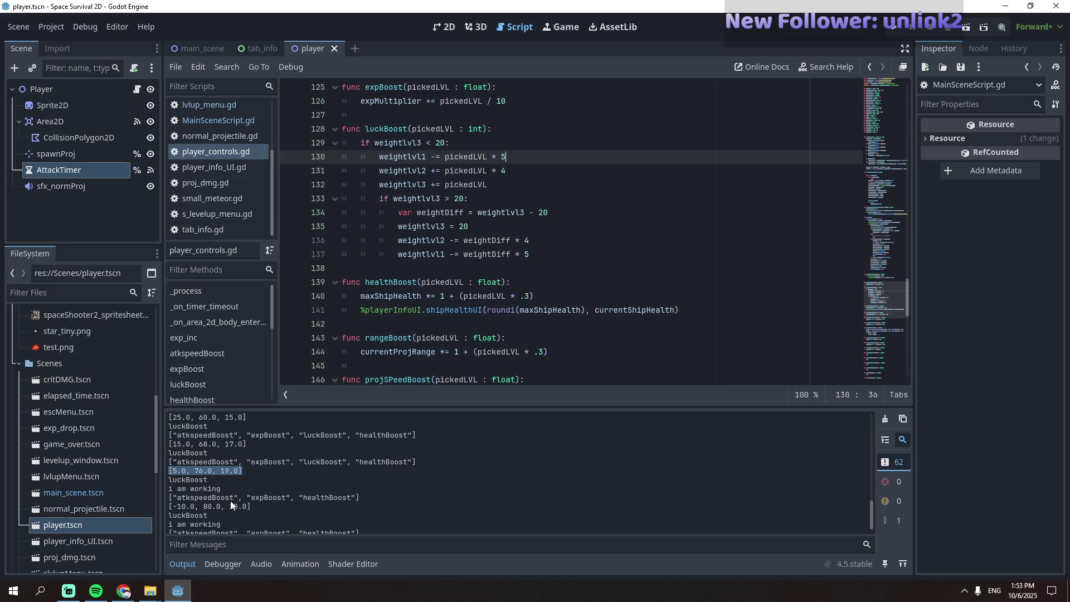
left_click(248, 473)
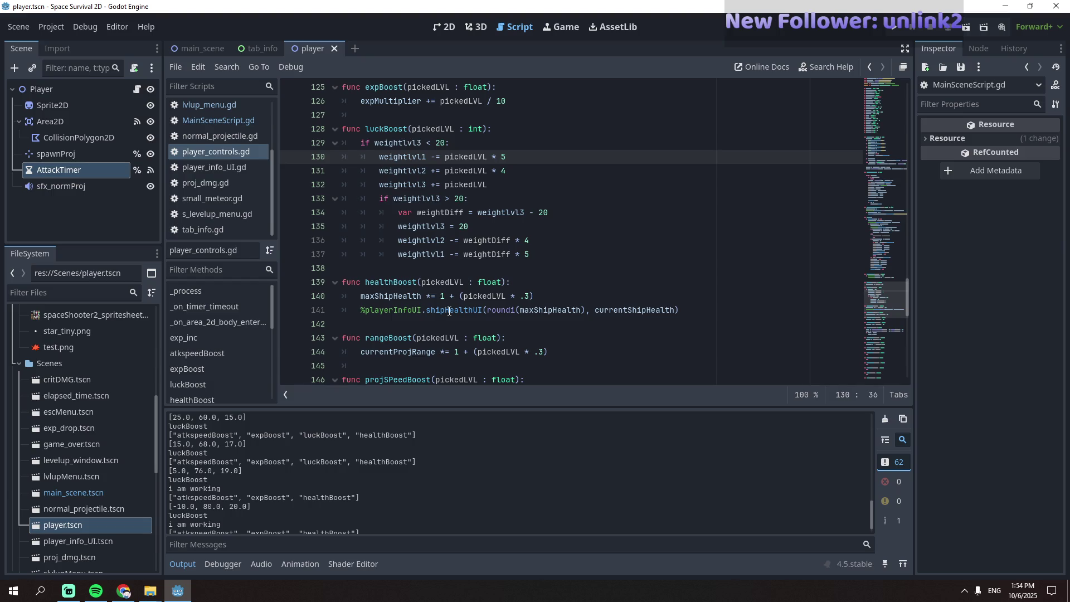
- Review luckBoost's weight adjustments on lines 135–137 against the 80.0 value in the output log
left_click(455, 252)
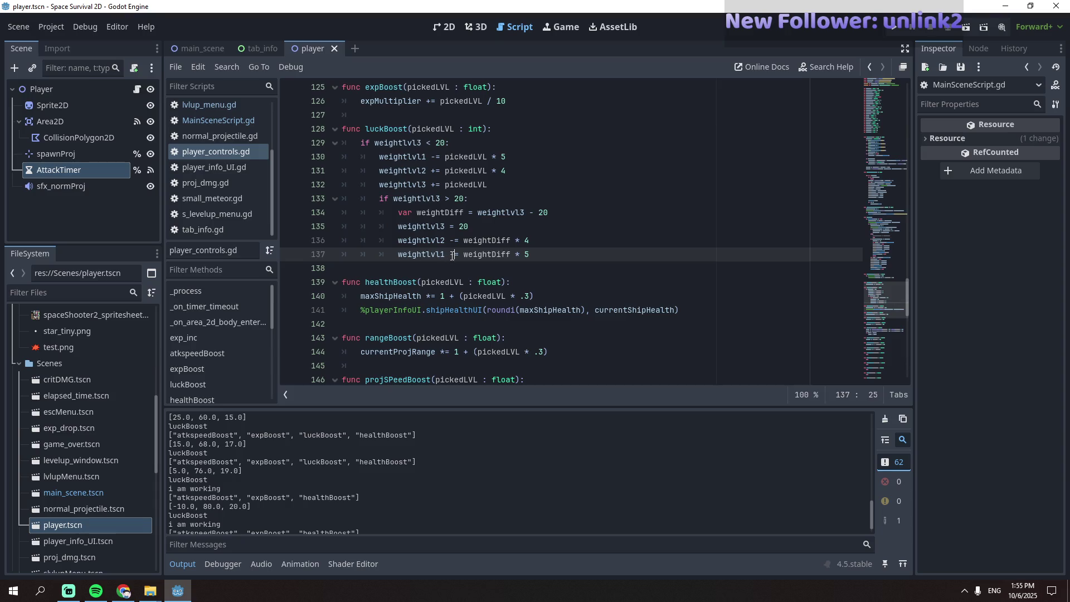
left_click_drag(454, 256, 452, 255)
mouse_move(409, 184)
left_click_drag(454, 227, 411, 227)
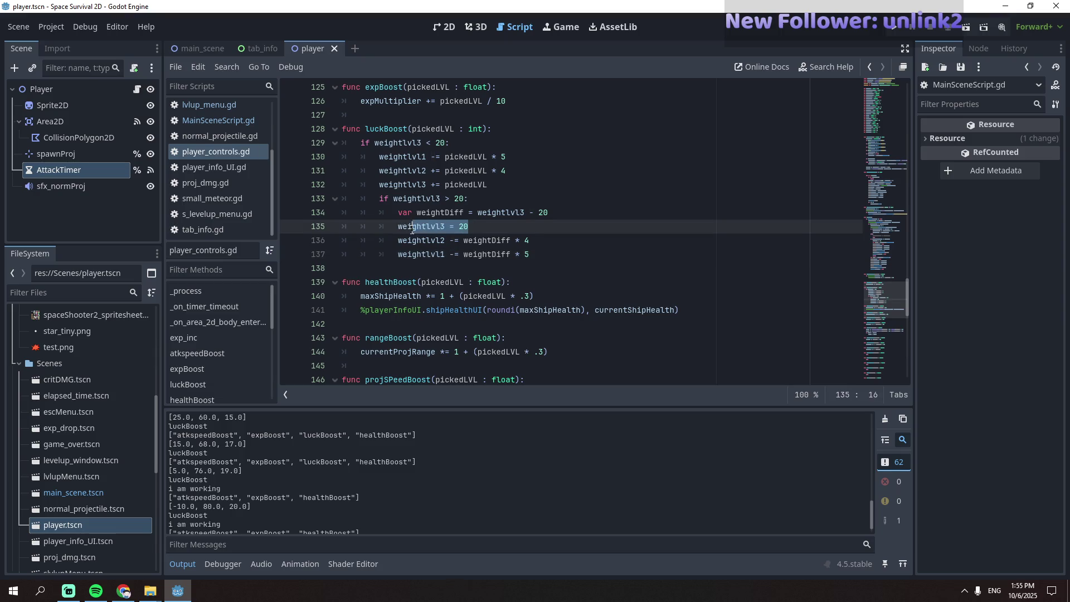
left_click(405, 233)
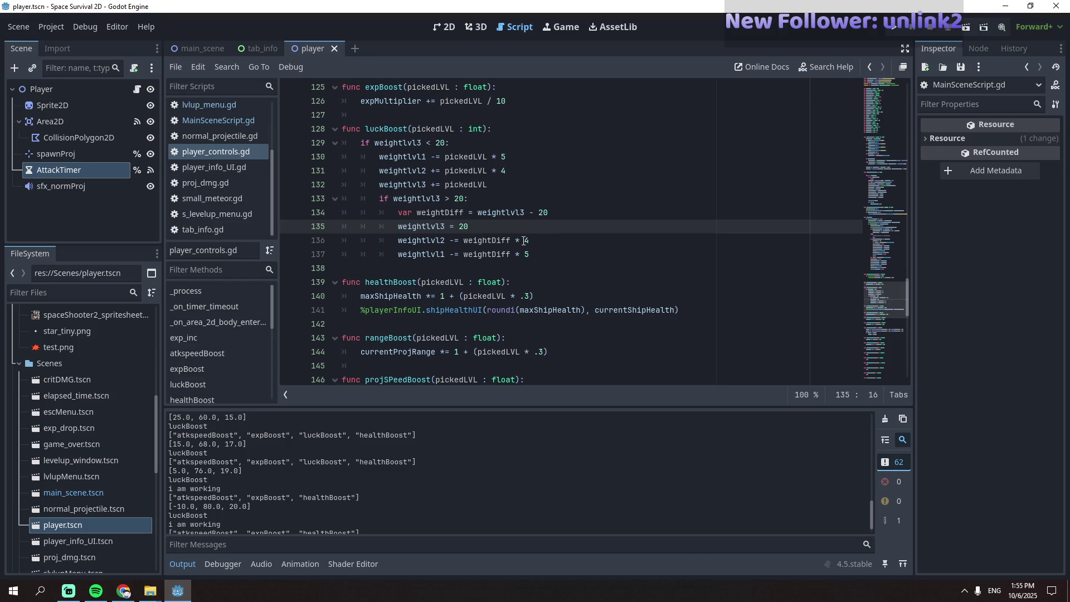
left_click_drag(523, 240, 482, 241)
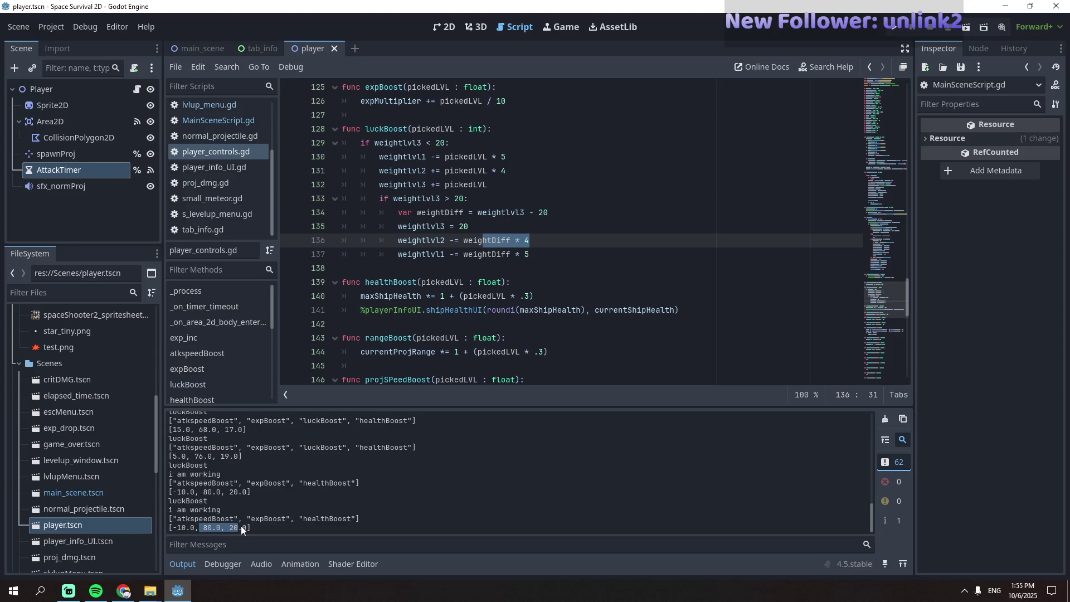
left_click_drag(212, 527, 203, 527)
- Change line 136's '-=' to '+=' so weightDiff * 4 is added to weightlvl2
left_click(455, 240)
key("BackSpace")
type("+")
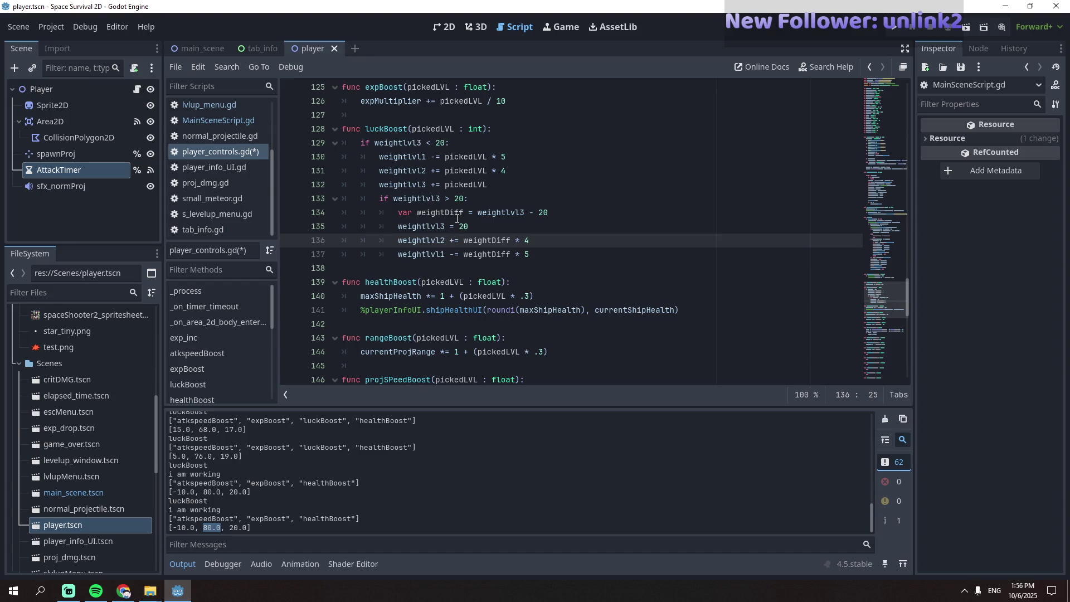
scroll(279, 479, "up", 1)
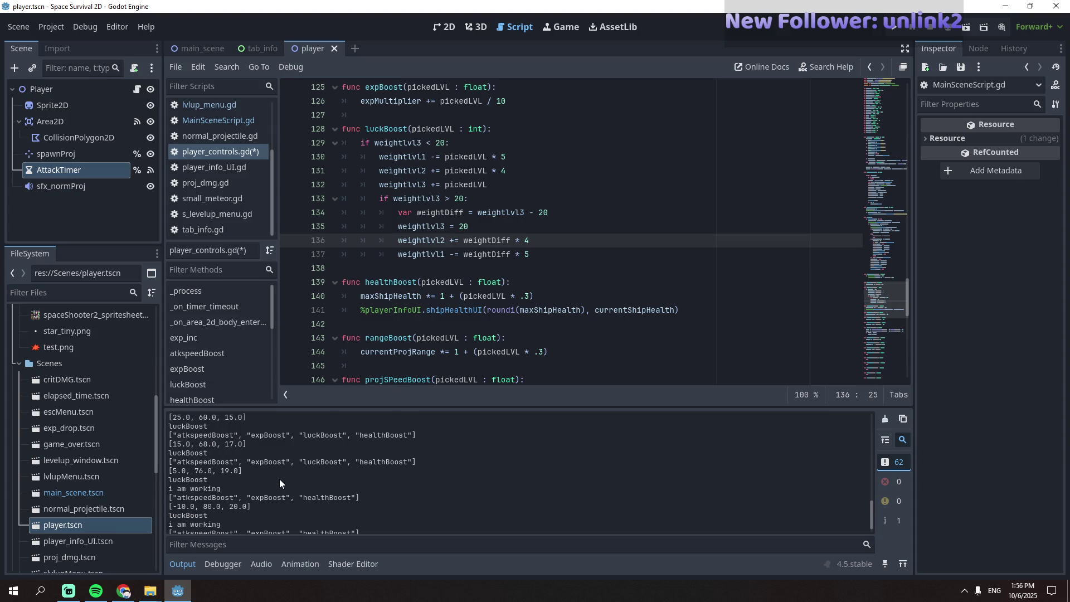
scroll(279, 479, "up", 1)
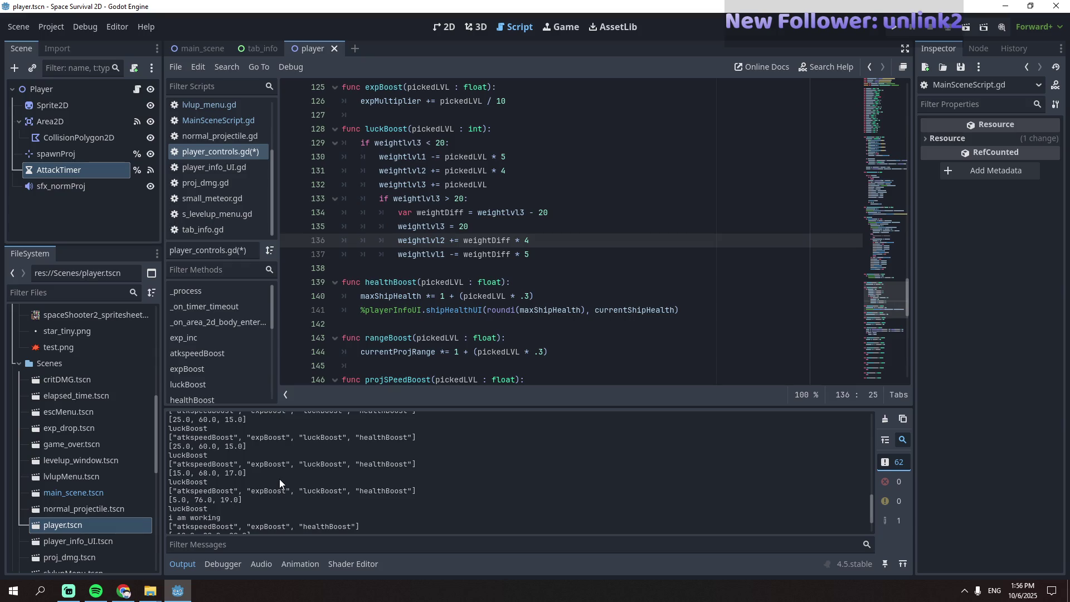
mouse_move(493, 281)
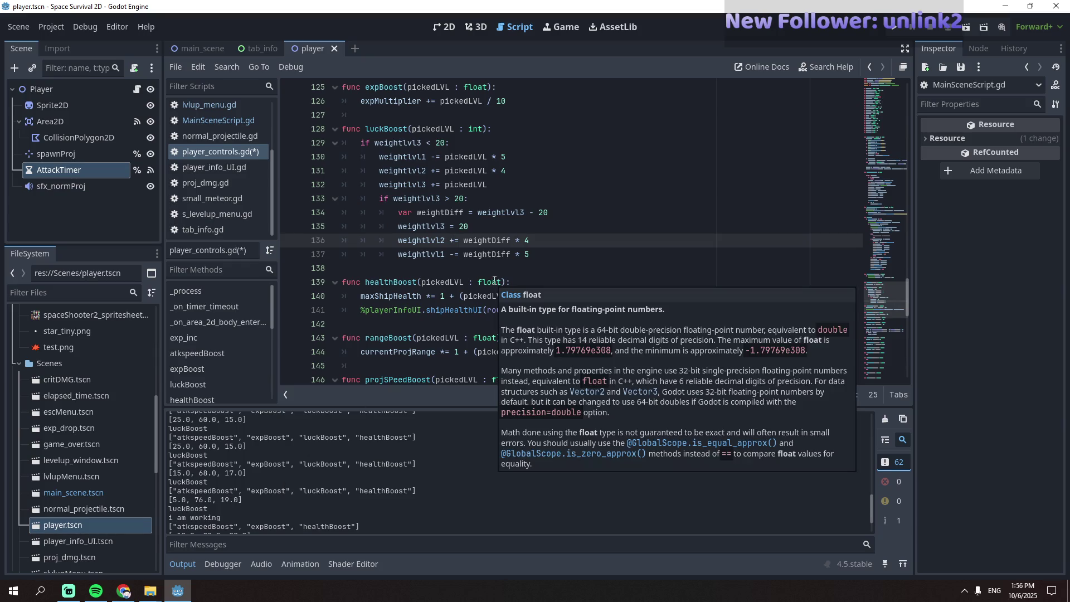
scroll(297, 463, "down", 2)
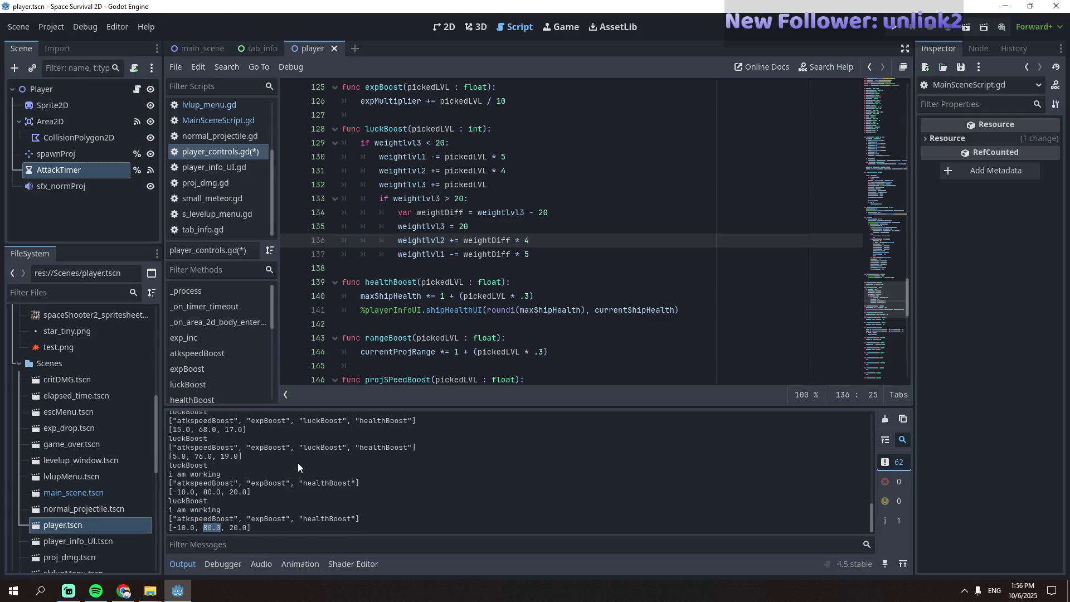
scroll(297, 463, "up", 5)
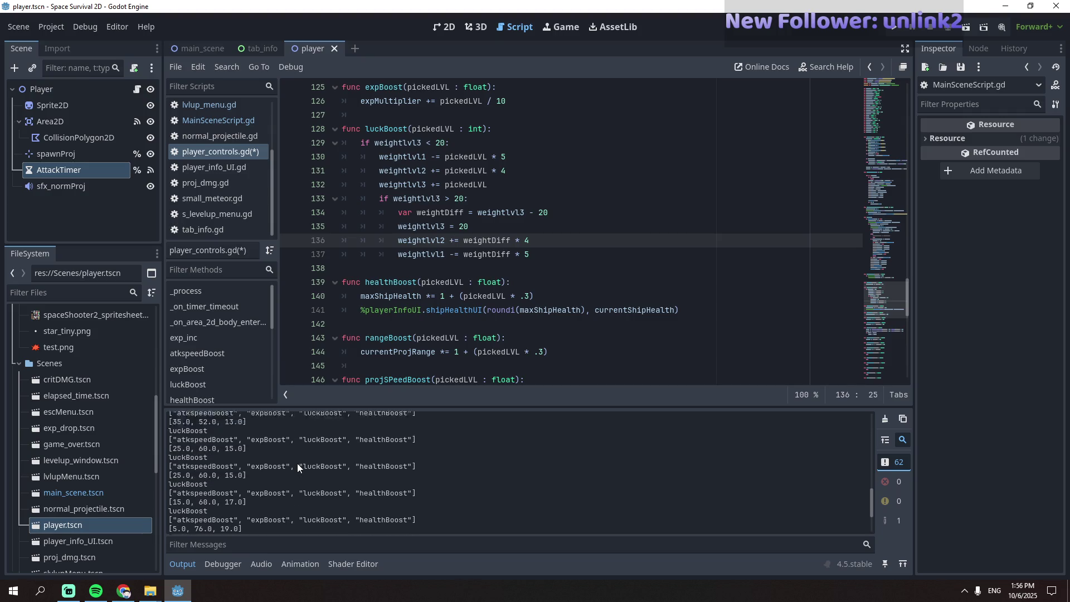
scroll(297, 464, "up", 10)
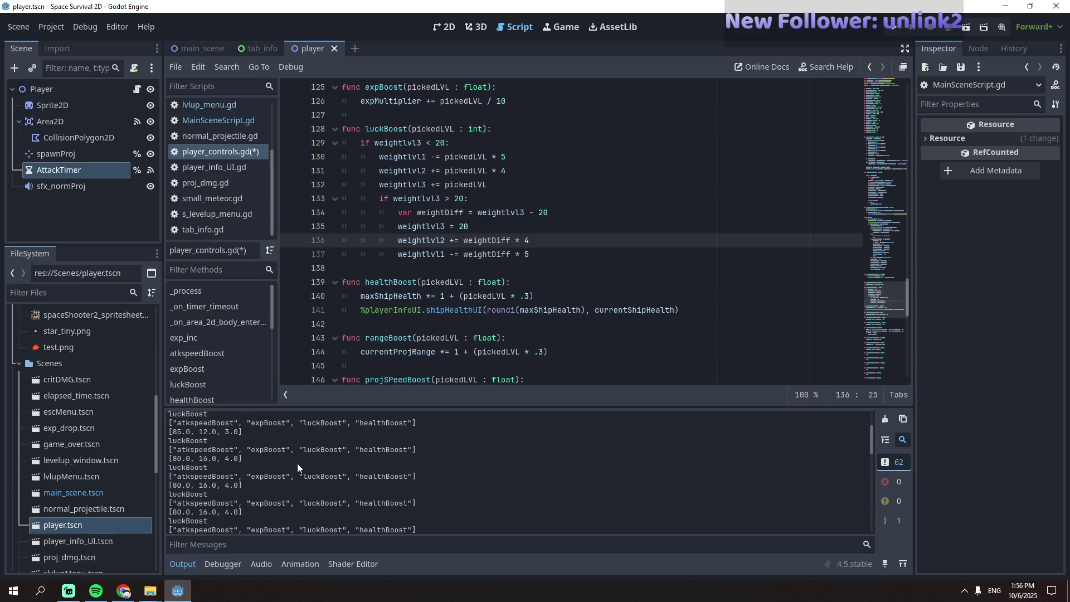
scroll(296, 463, "down", 5)
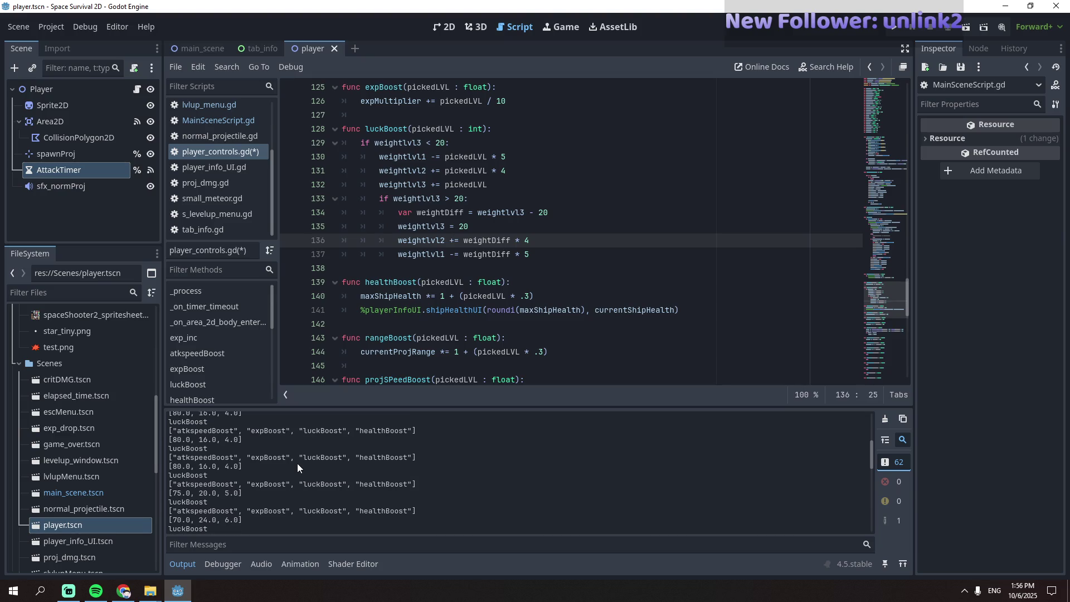
scroll(296, 464, "down", 1)
scroll(297, 463, "down", 1)
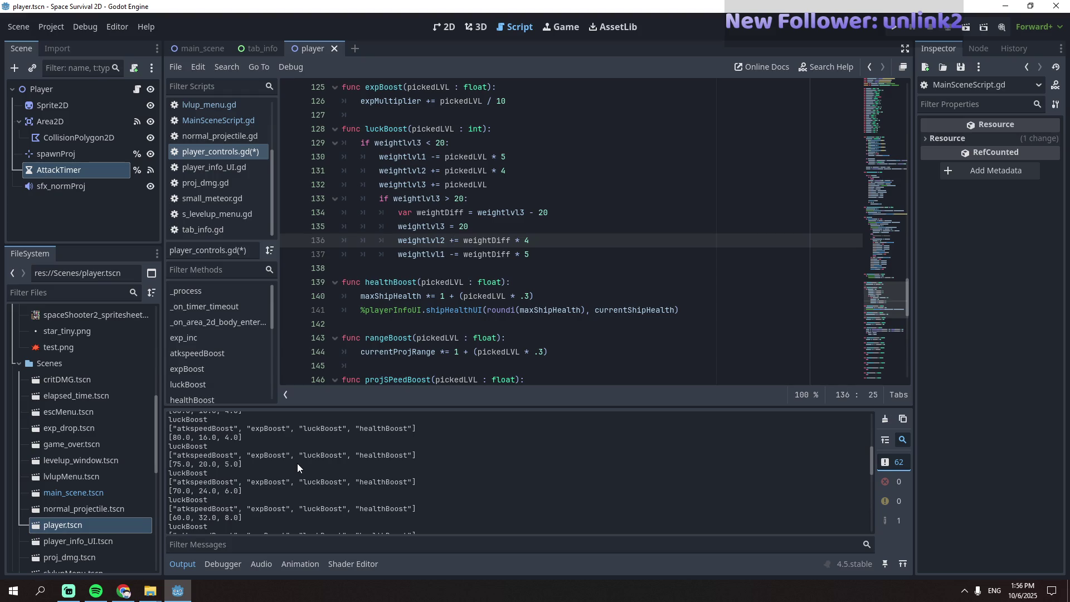
scroll(296, 463, "down", 1)
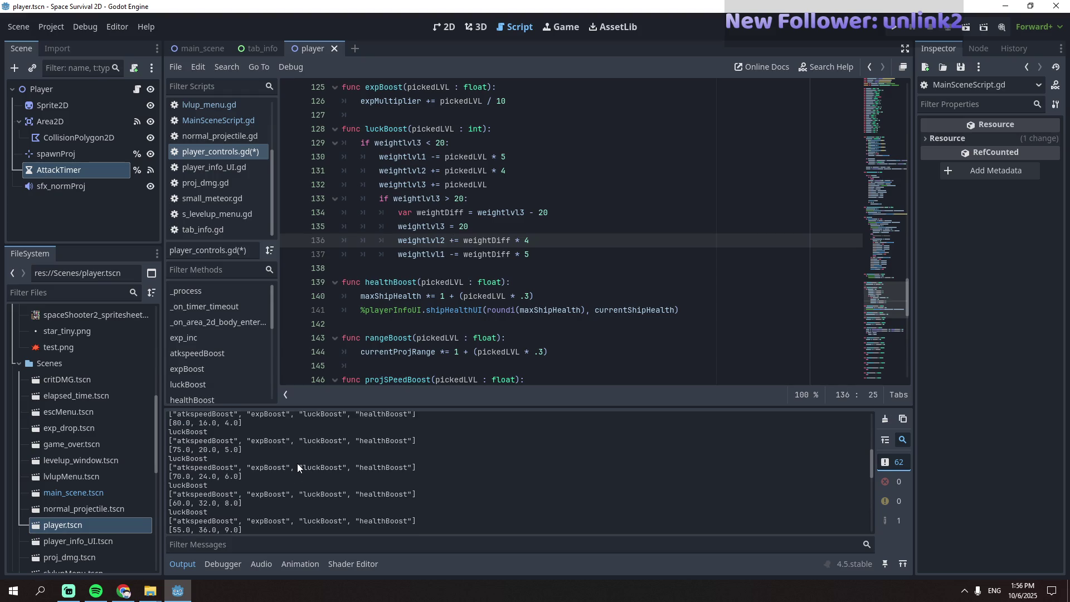
scroll(297, 467, "down", 1)
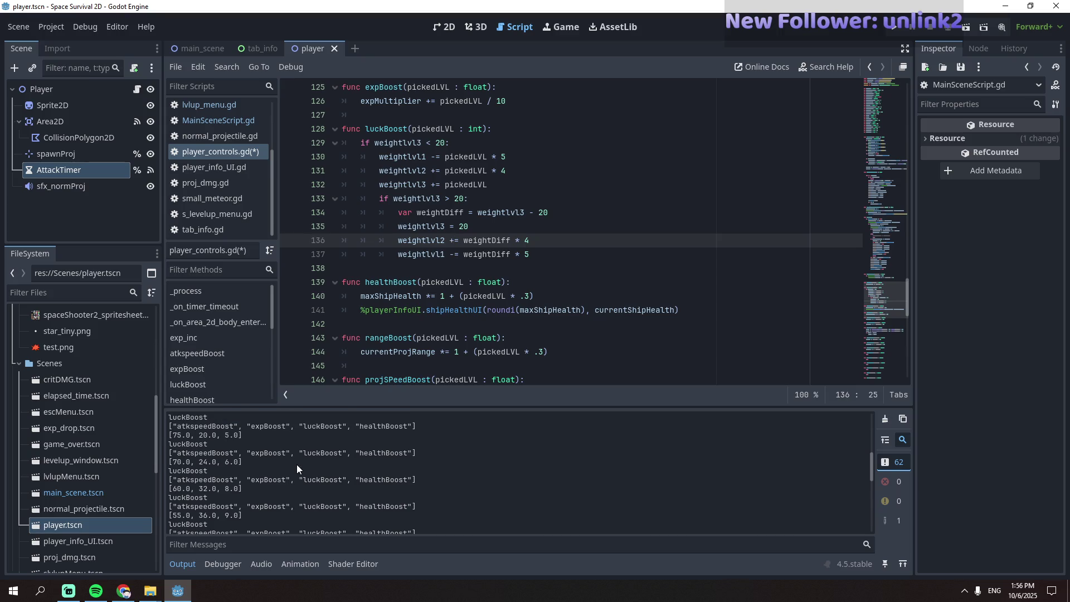
scroll(241, 512, "down", 1)
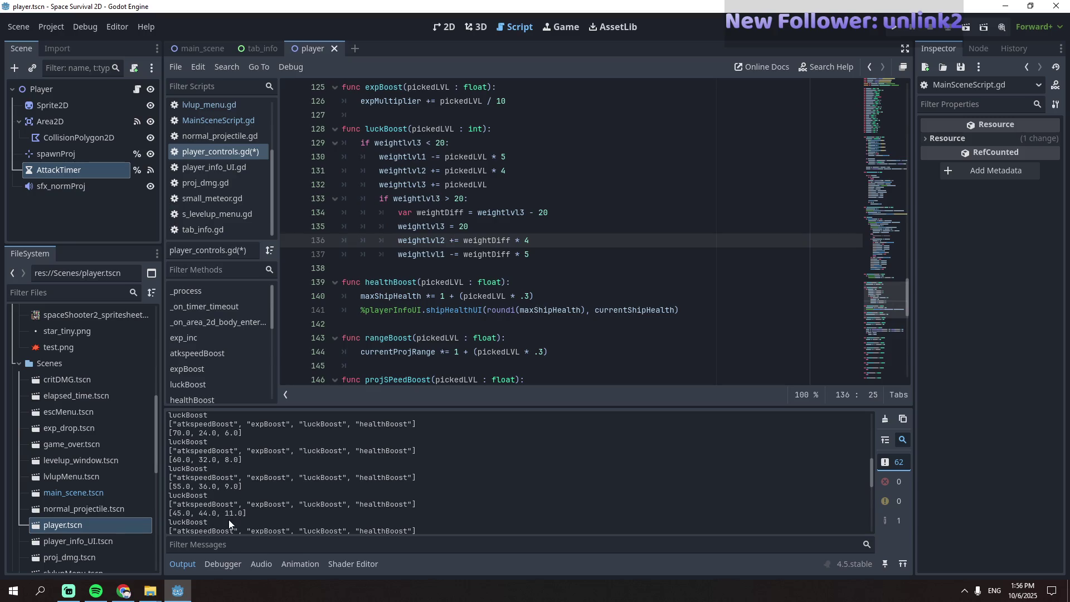
scroll(236, 497, "down", 1)
scroll(241, 512, "down", 3)
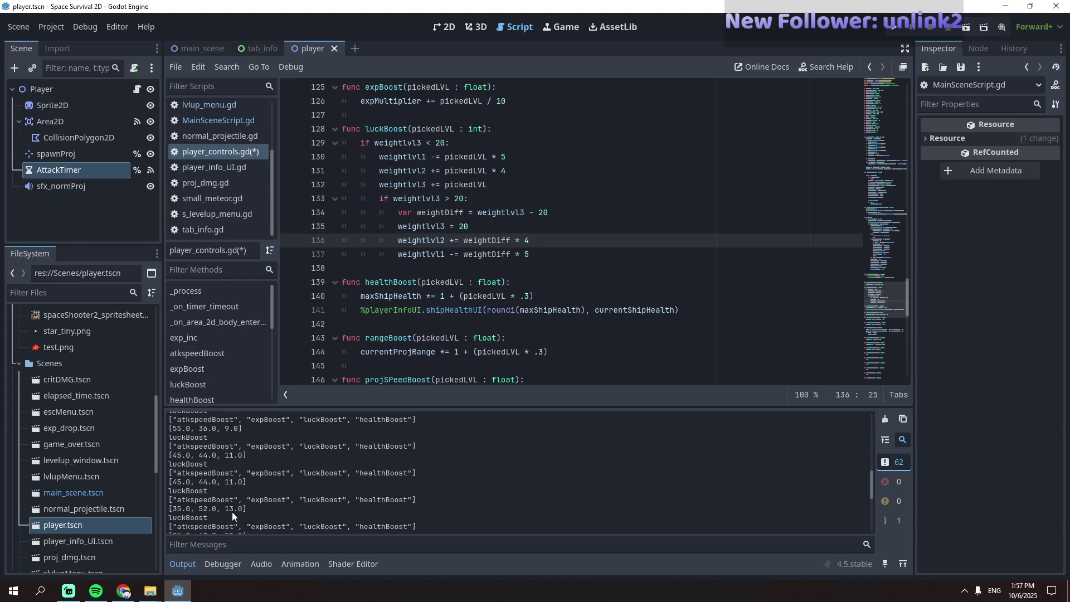
scroll(252, 497, "down", 2)
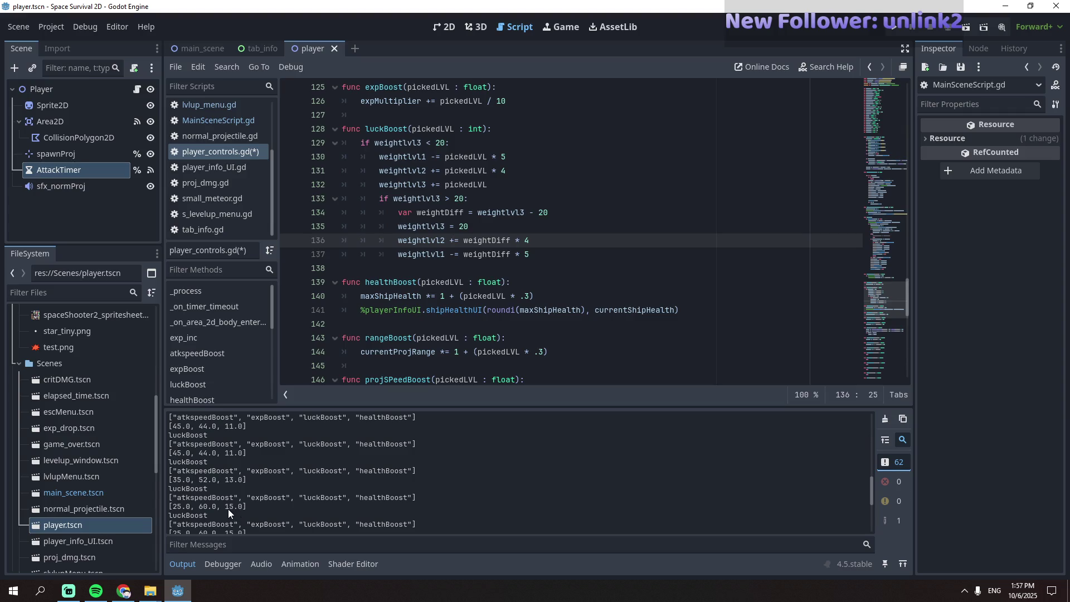
scroll(243, 506, "down", 3)
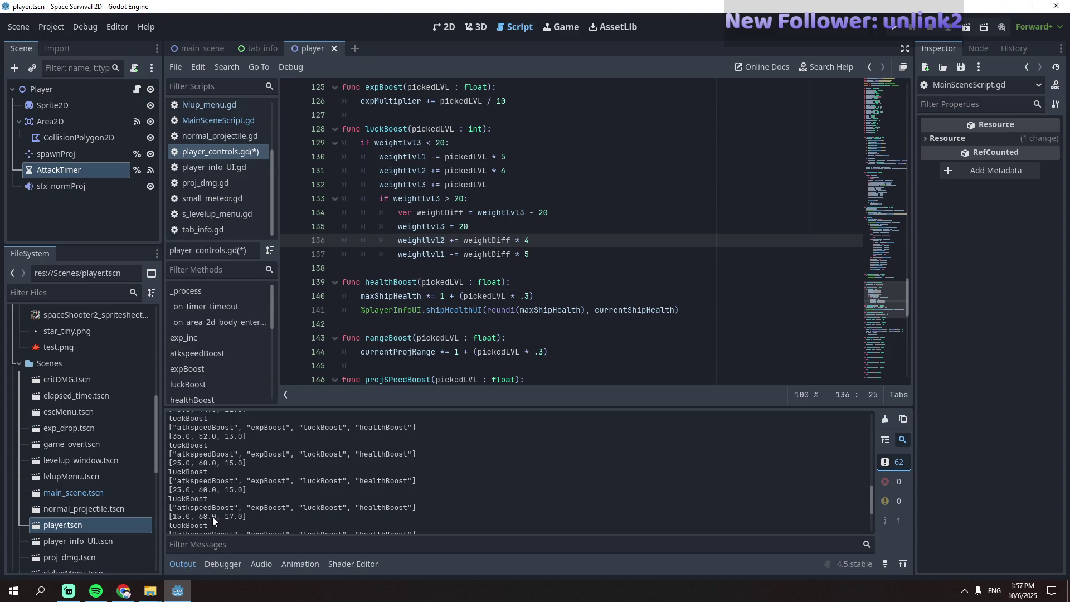
scroll(237, 505, "down", 2)
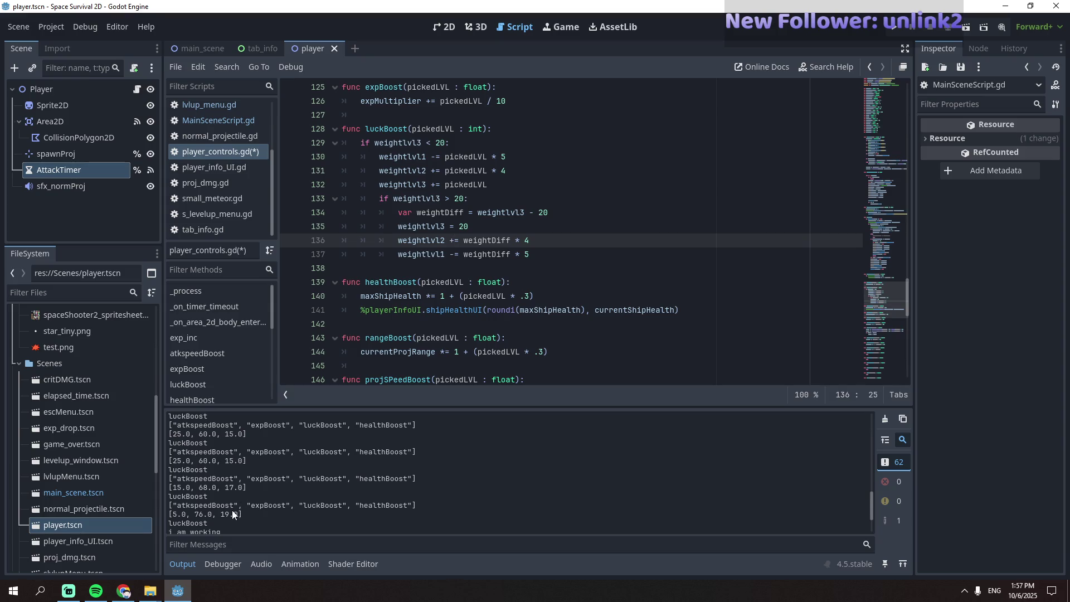
scroll(234, 496, "down", 1)
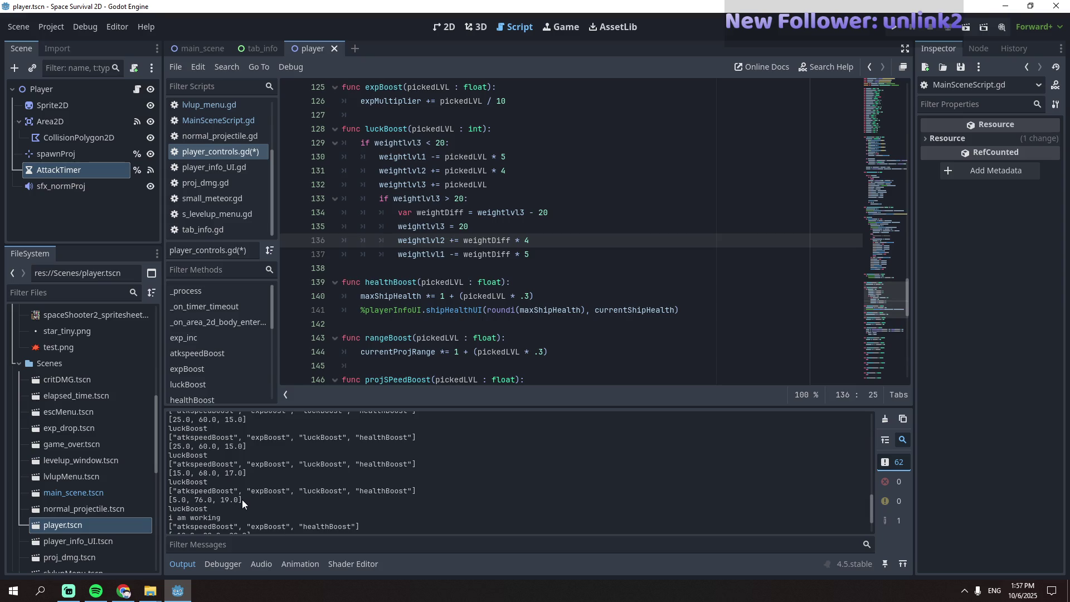
scroll(242, 499, "down", 2)
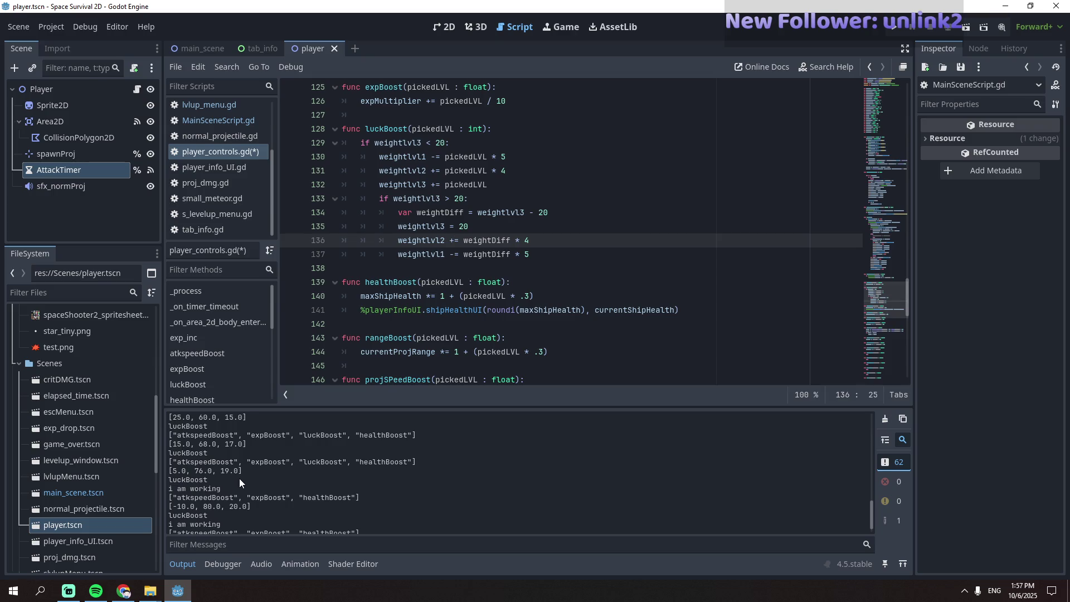
scroll(239, 479, "down", 1)
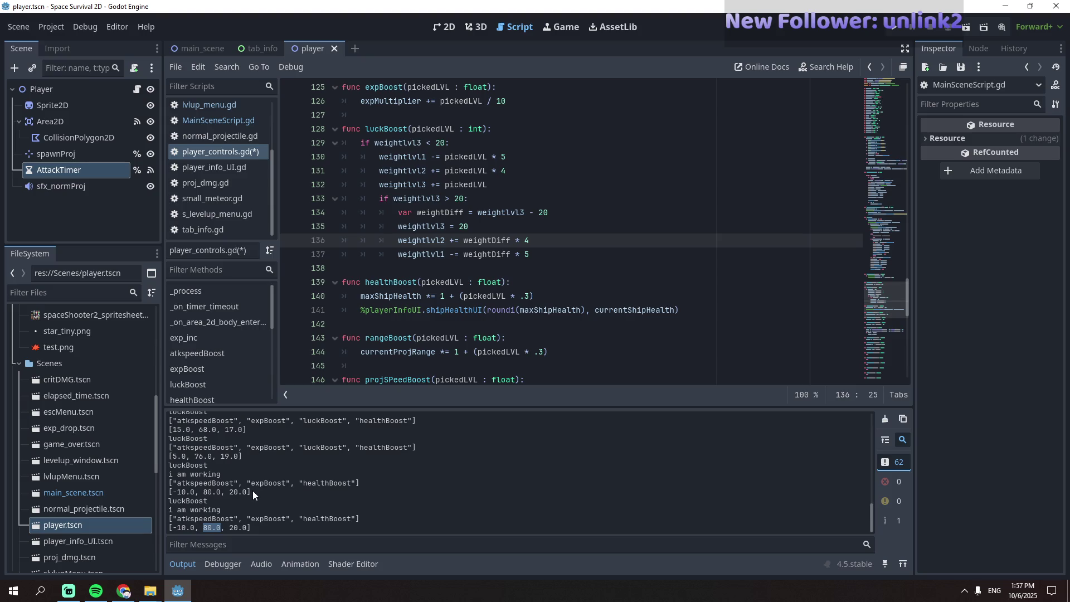
- Clear the output log and flip line 136's operator back to '-=' for weightlvl2
left_click_drag(252, 491, 168, 485)
left_click(194, 479)
left_click_drag(454, 243, 450, 243)
left_click(454, 255)
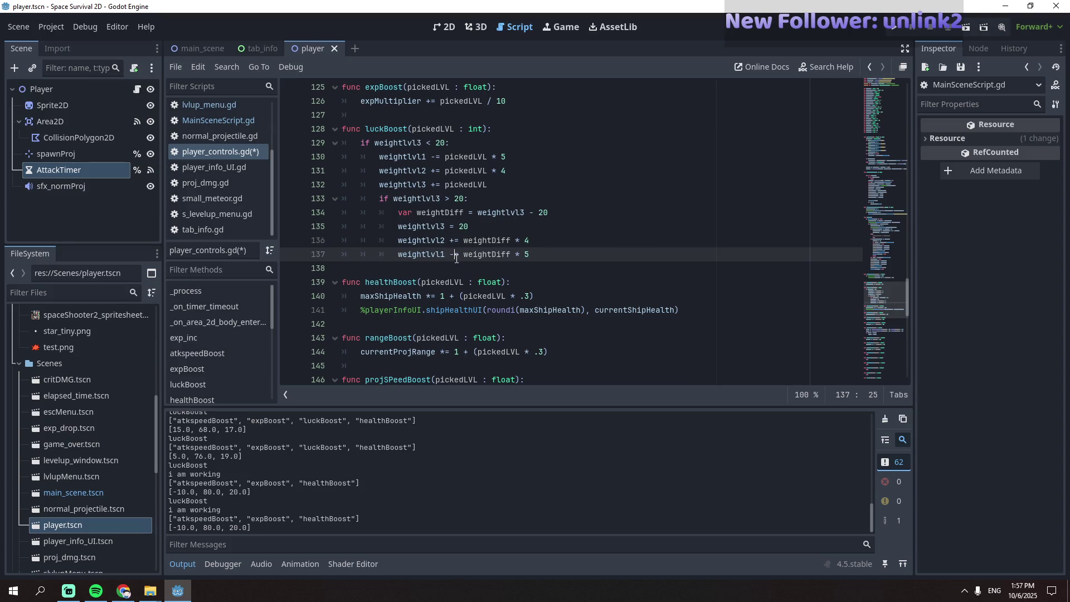
left_click_drag(456, 254, 450, 254)
left_click(458, 185)
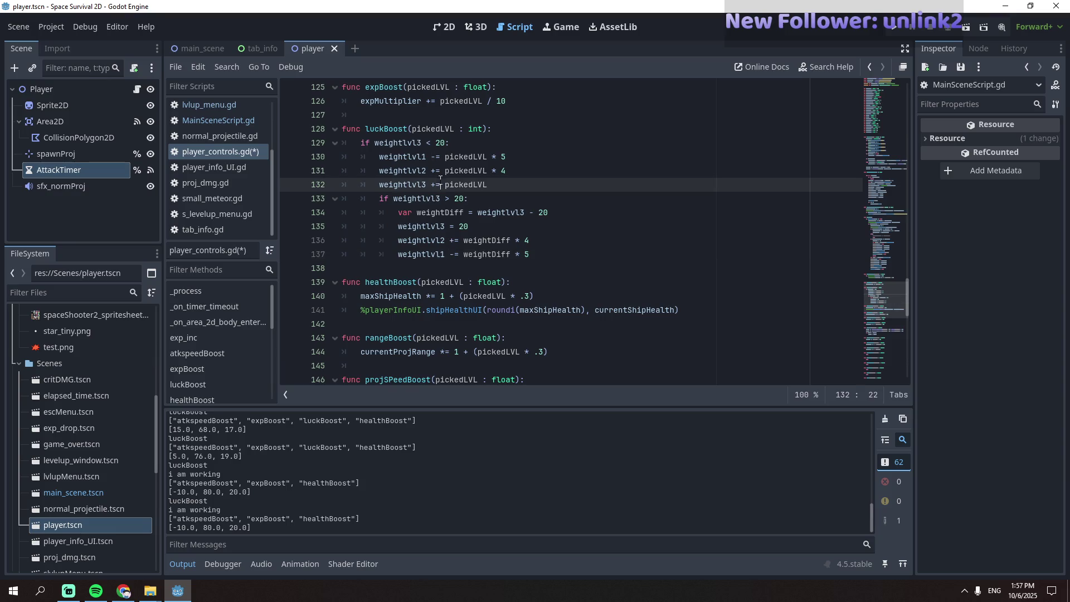
left_click(455, 240)
left_click_drag(455, 240, 451, 240)
type("-")
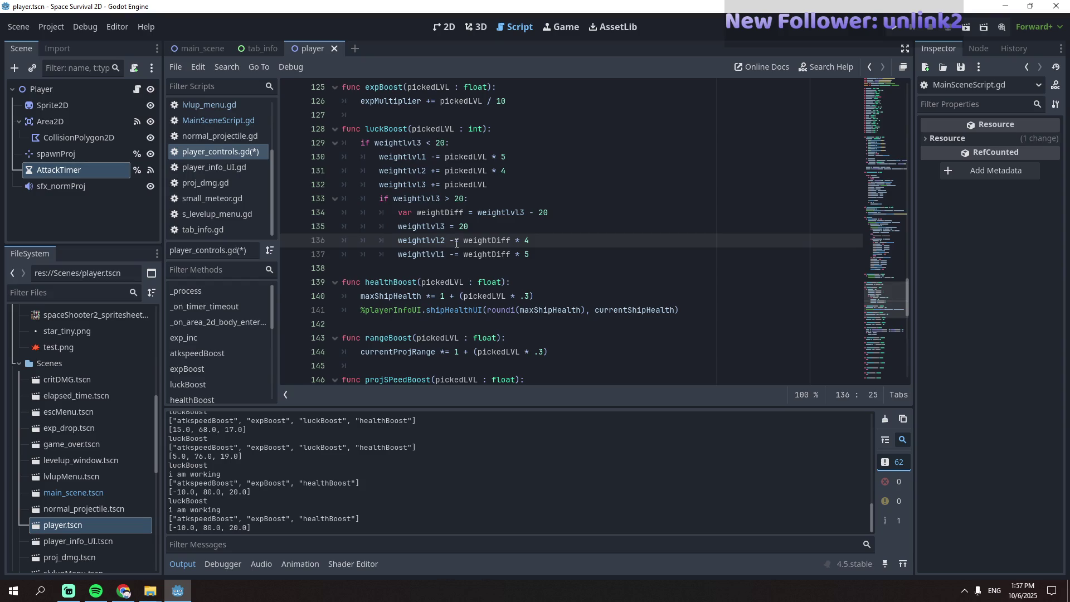
- Change line 137 to '+=' so weightDiff * 5 is added to weightlvl1, then review lines 135–136
left_click_drag(456, 254, 452, 254)
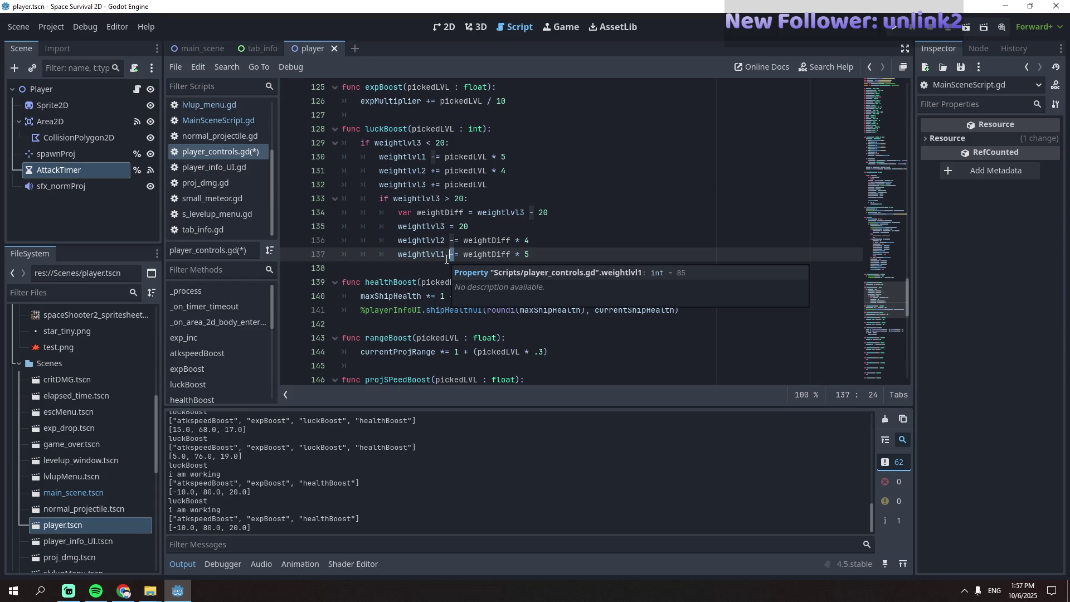
left_click(447, 259)
left_click(435, 159)
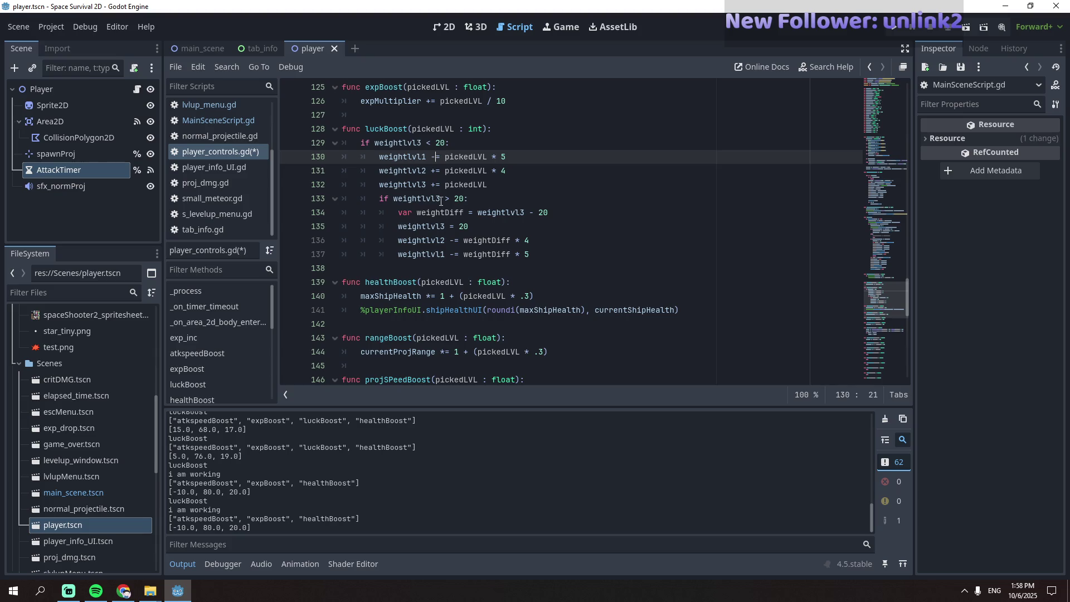
double_click(453, 255)
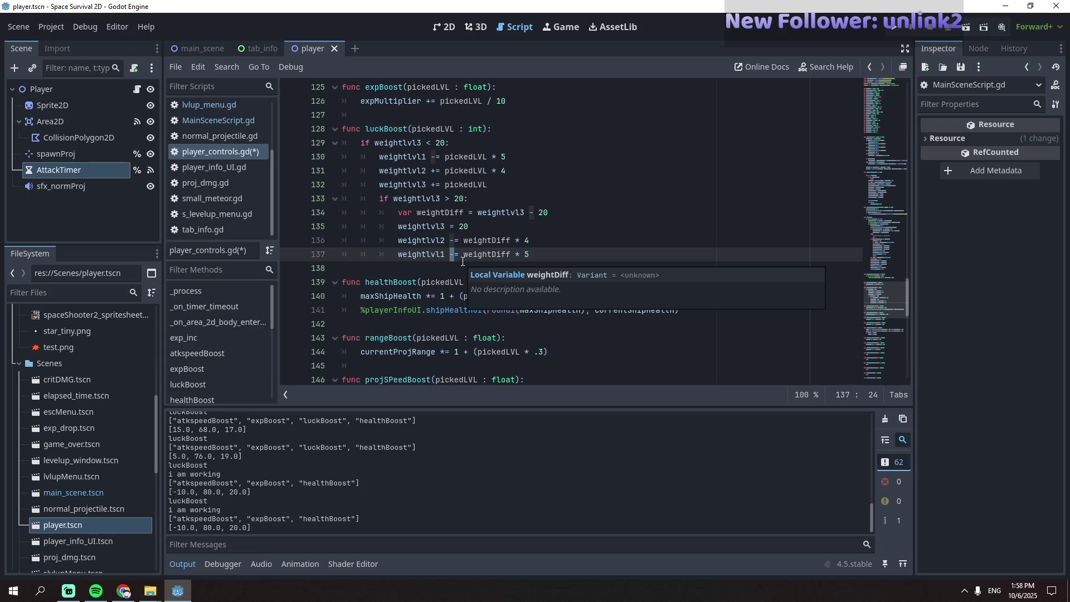
type("+")
left_click(483, 241)
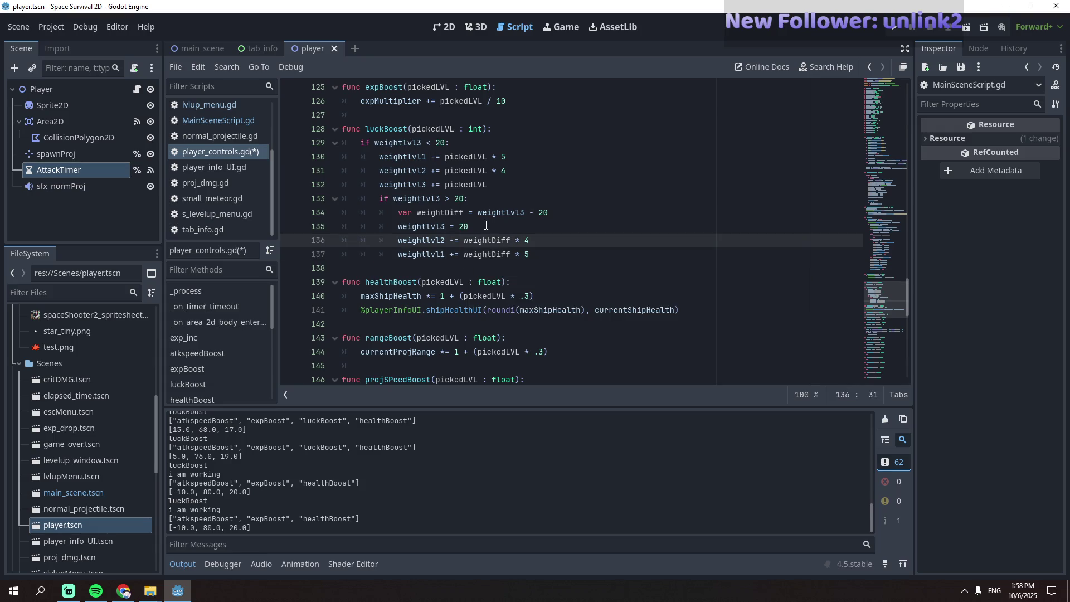
left_click(484, 226)
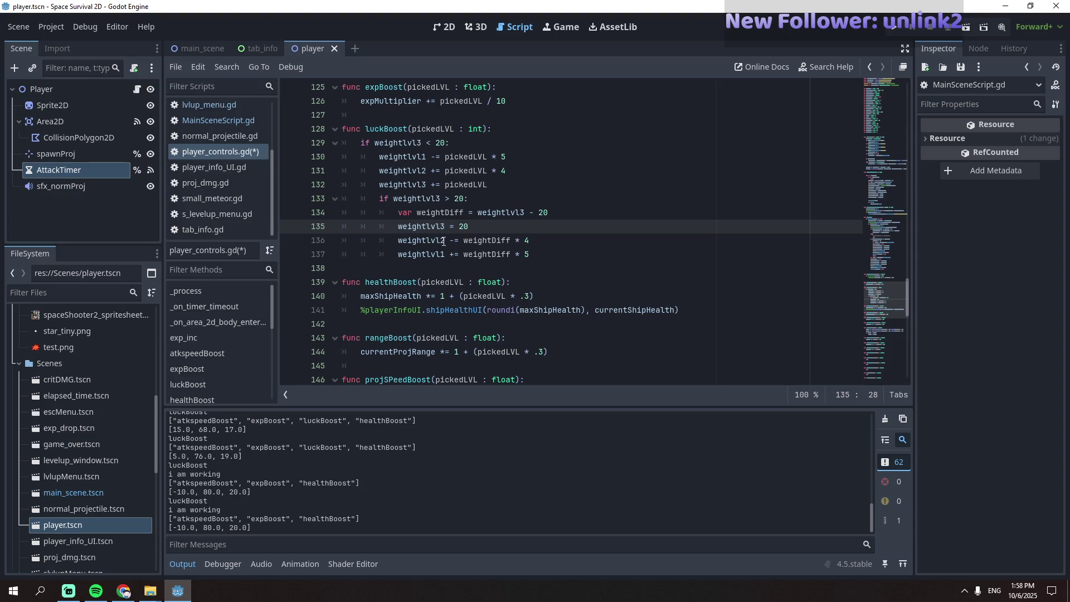
mouse_move(442, 242)
left_click_drag(532, 240, 452, 245)
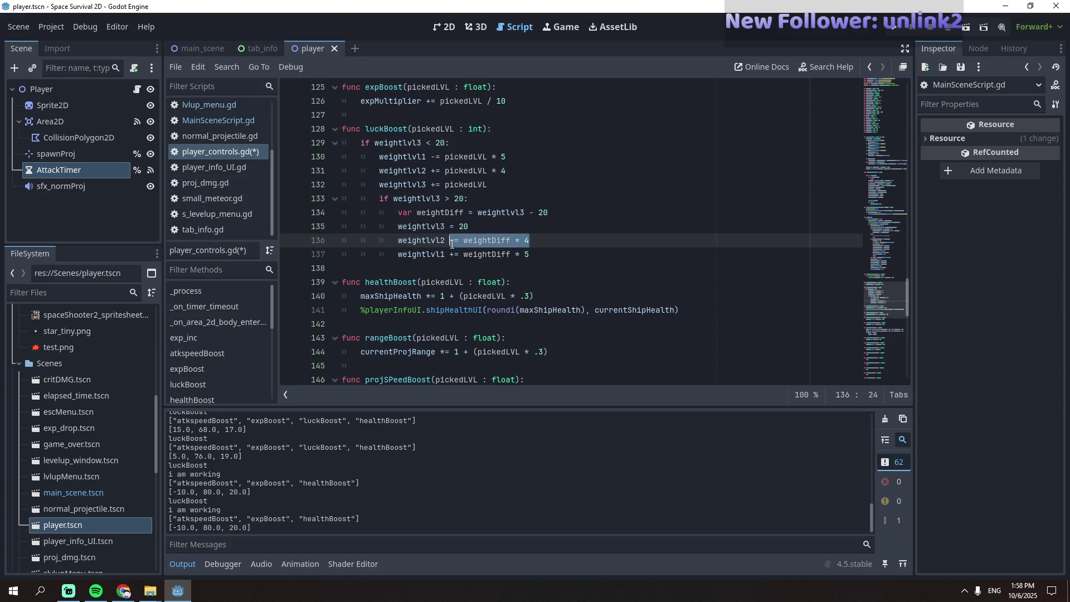
- Replace lines 136–137 with weightlvl2 = 80 and weightlvl1 = 0, and save player_controls.gd
type("= ")
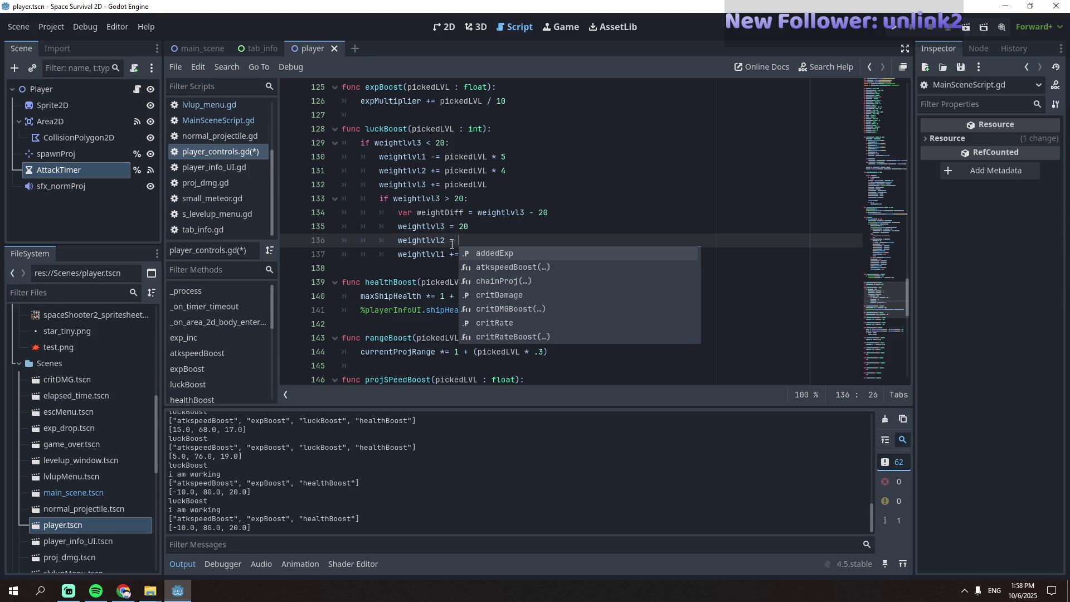
type("80")
left_click(484, 254)
left_click_drag(531, 254, 451, 254)
type("= 0")
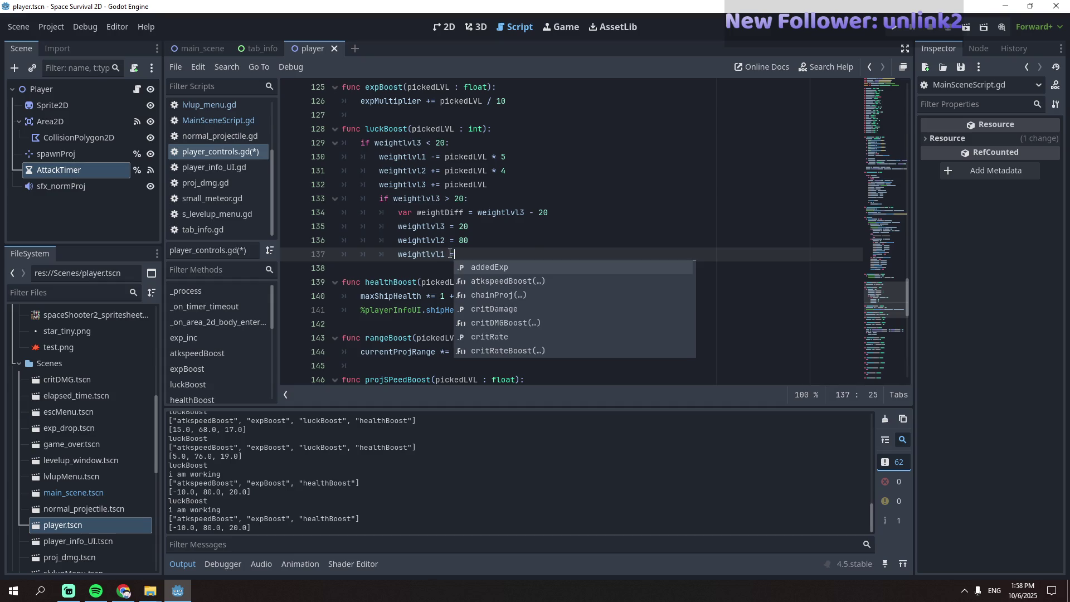
left_click(495, 241)
key("ctrl+s")
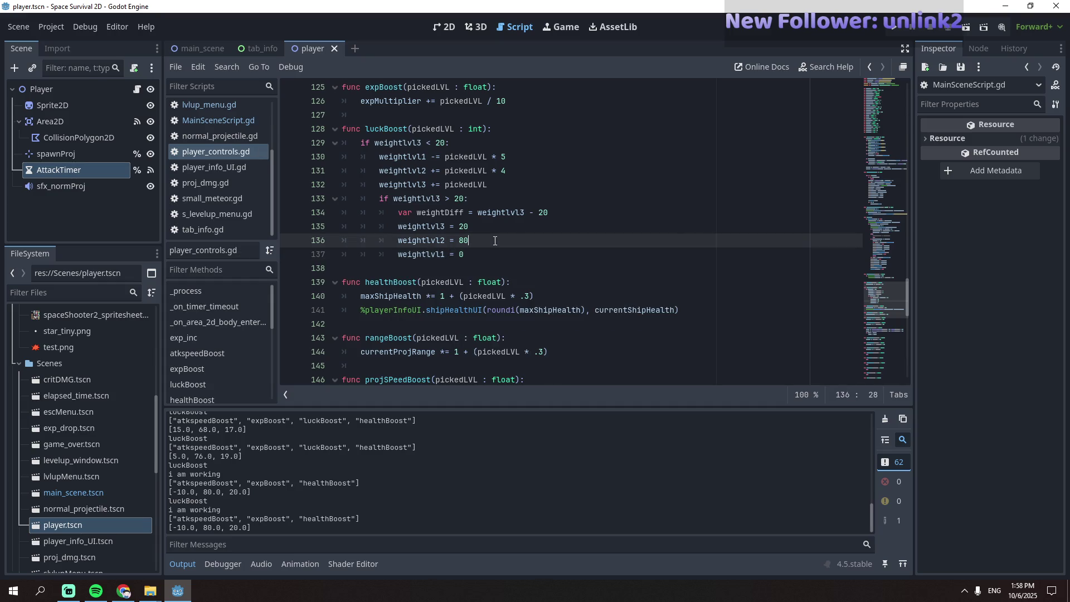
- Delete the now-unused weightDiff declaration from the overflow branch
left_click(501, 229)
left_click_drag(559, 218, 471, 200)
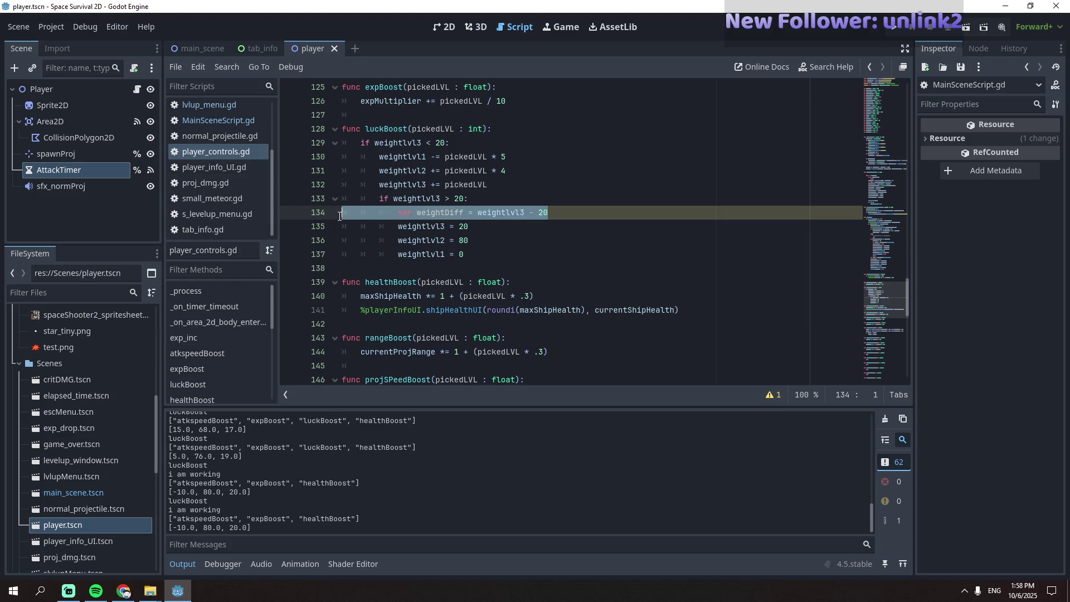
key("BackSpace")
left_click(501, 207)
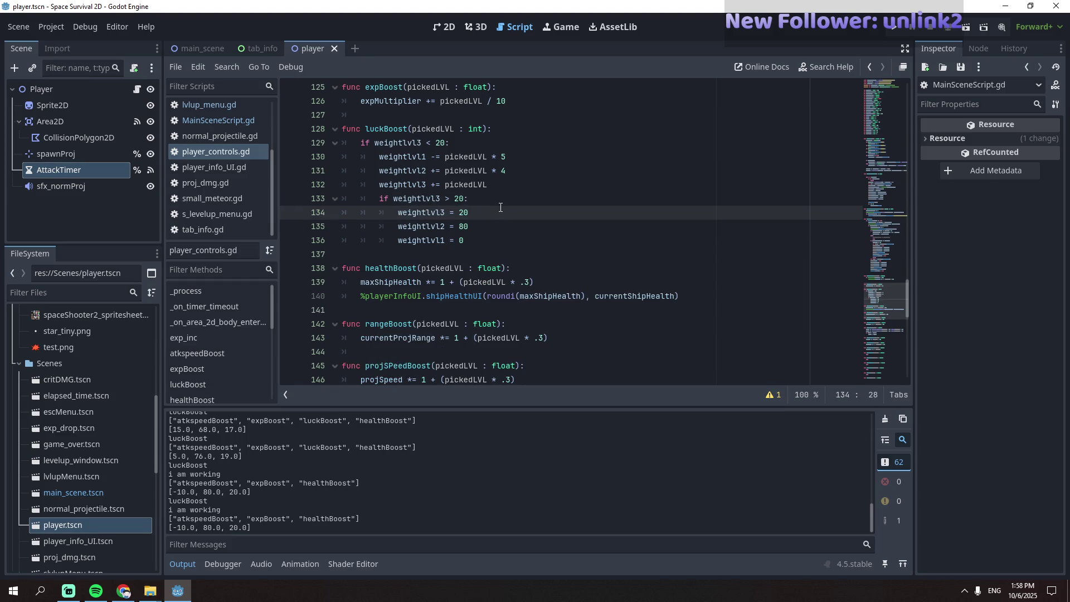
left_click(482, 240)
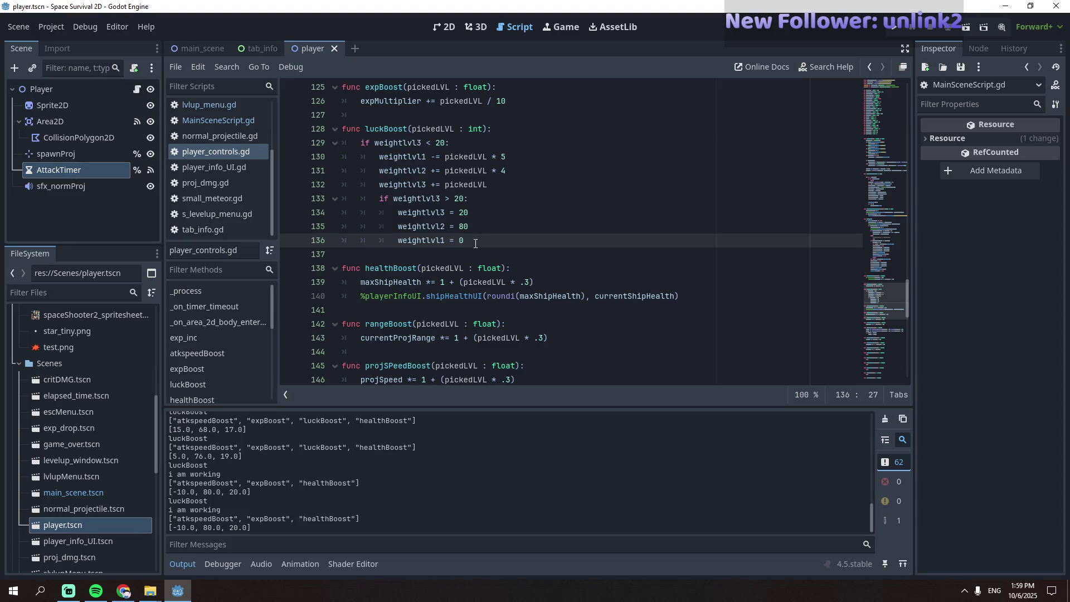
scroll(476, 243, "up", 2)
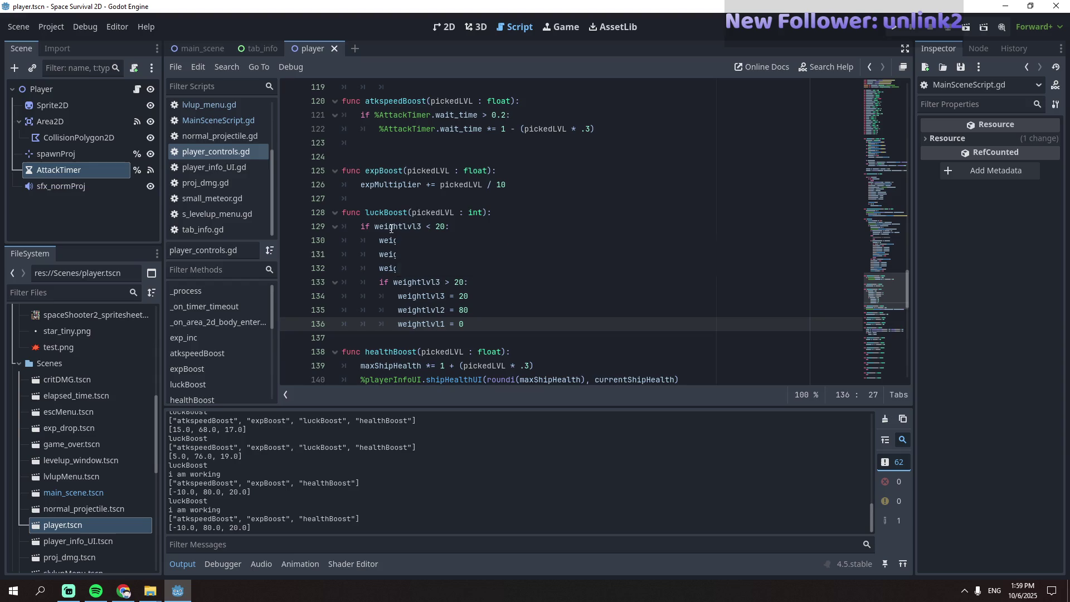
mouse_move(392, 229)
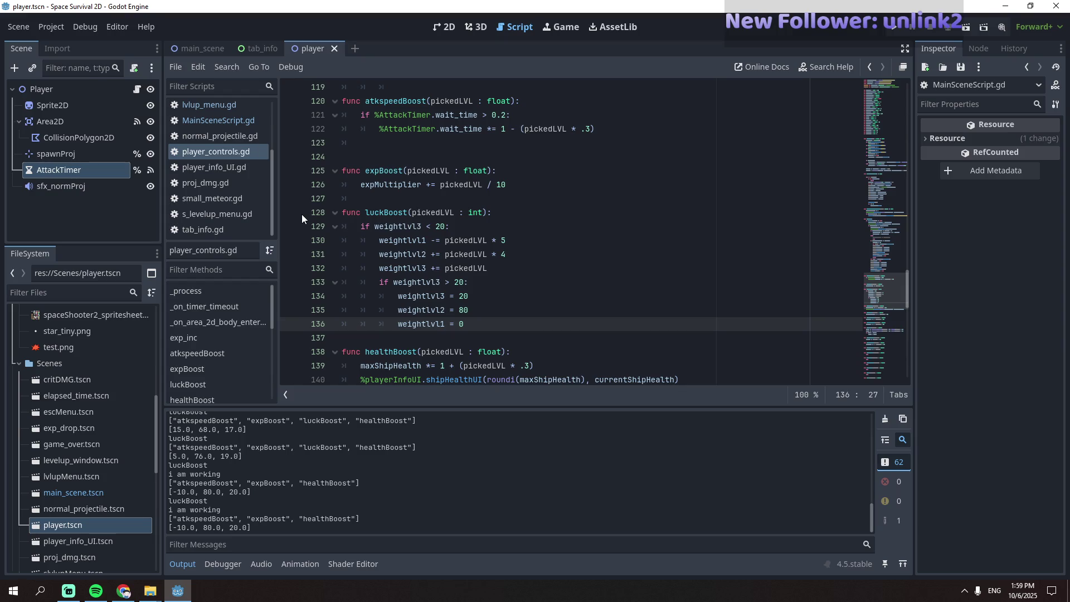
scroll(318, 211, "up", 6)
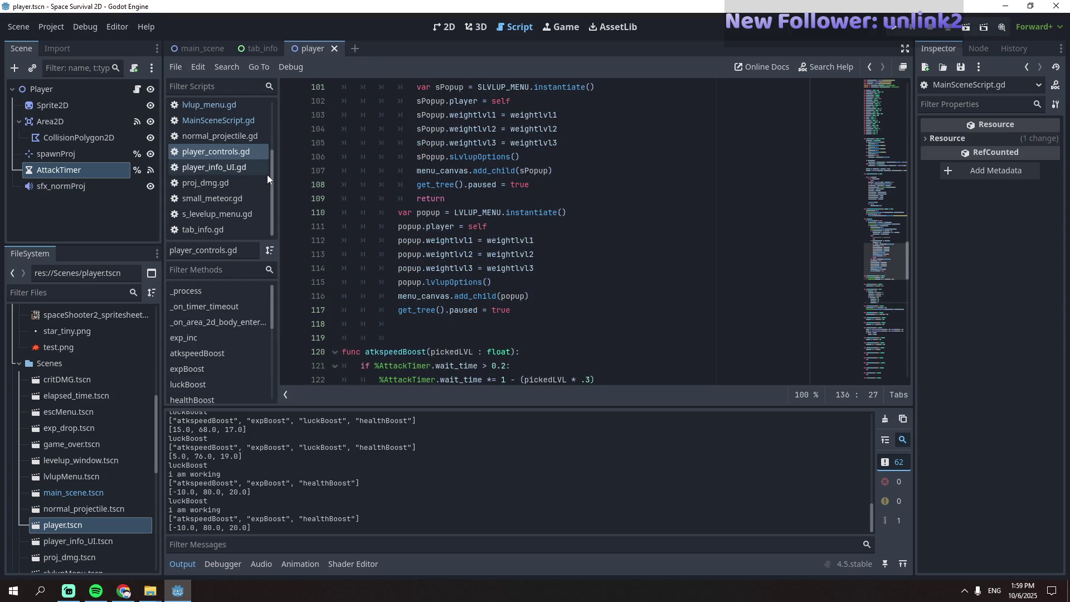
- Open lvlup_menu.gd from the Scripts list
left_click(216, 138)
scroll(219, 154, "up", 3)
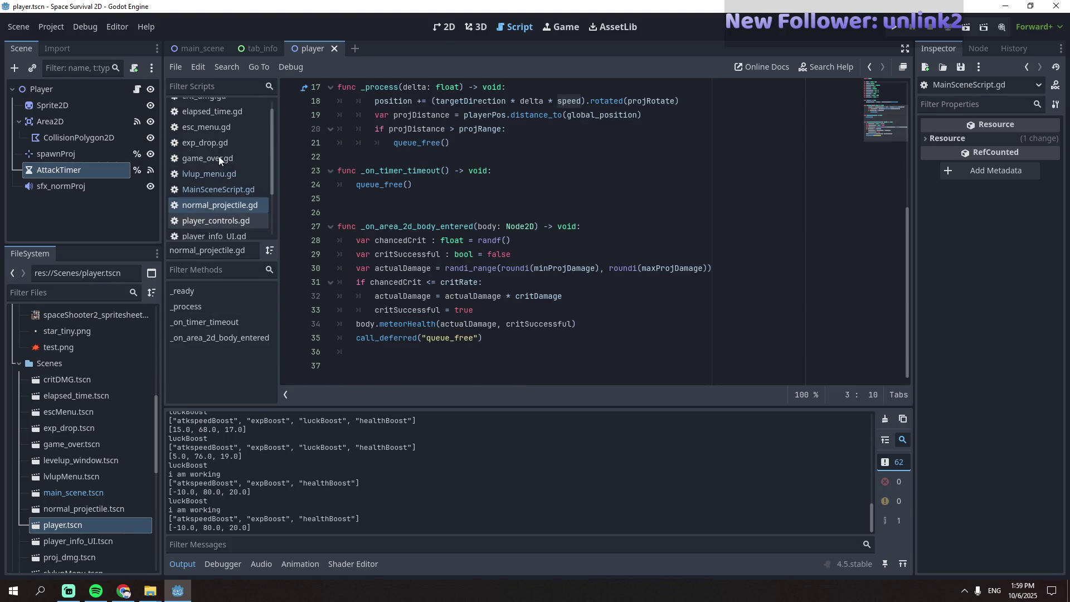
scroll(215, 123, "up", 1)
left_click(210, 186)
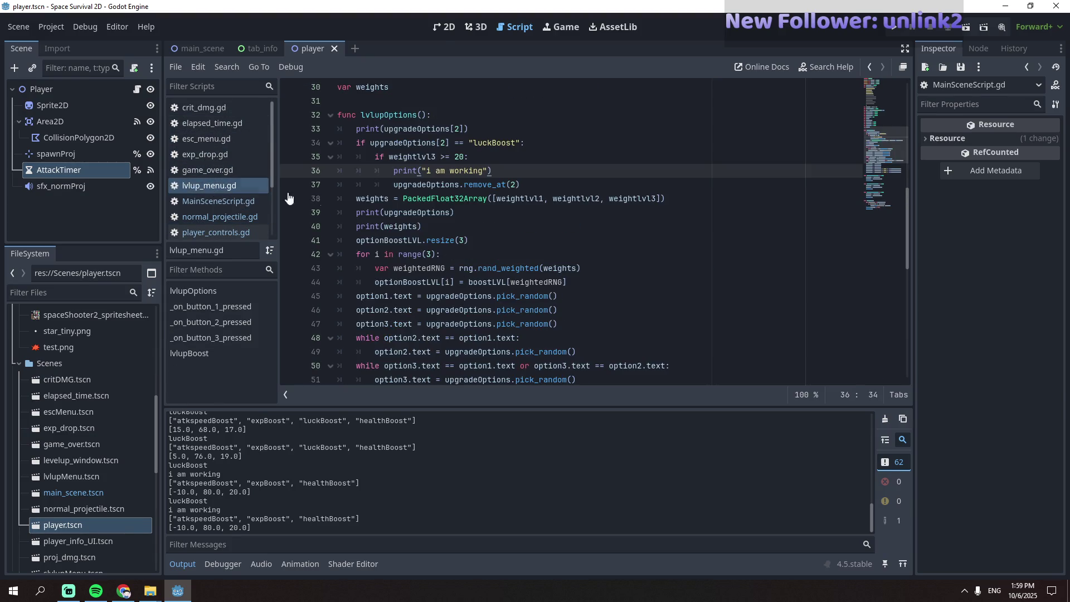
scroll(424, 223, "up", 1)
- Delete the print("i am working") debug line 36 in lvlupOptions
left_click(477, 212, "shift")
left_click_drag(477, 213, 342, 212)
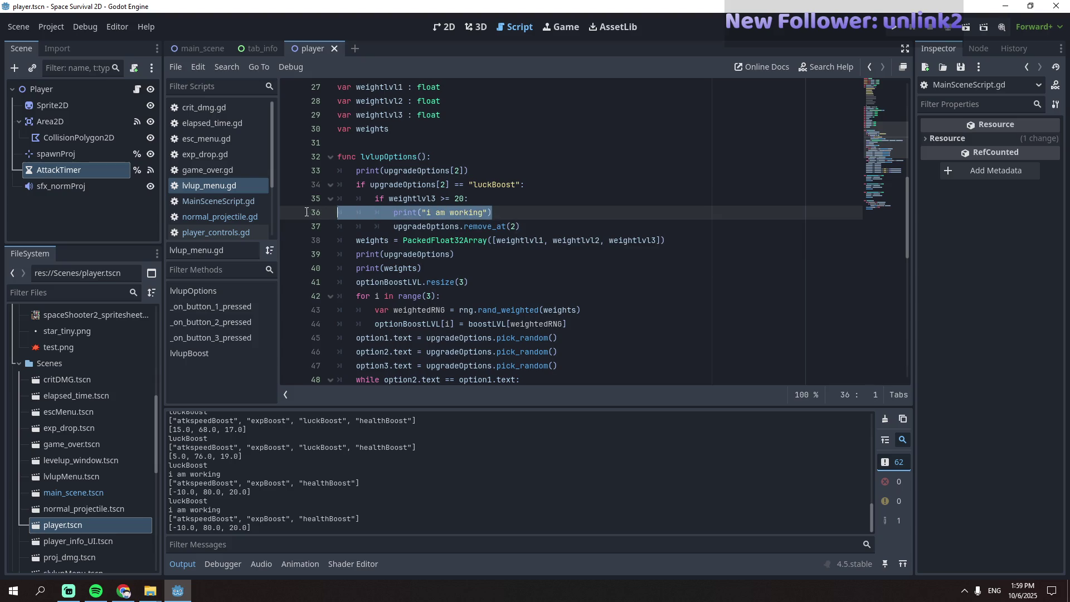
key("BackSpace")
key("BackSpace")
left_click(521, 243)
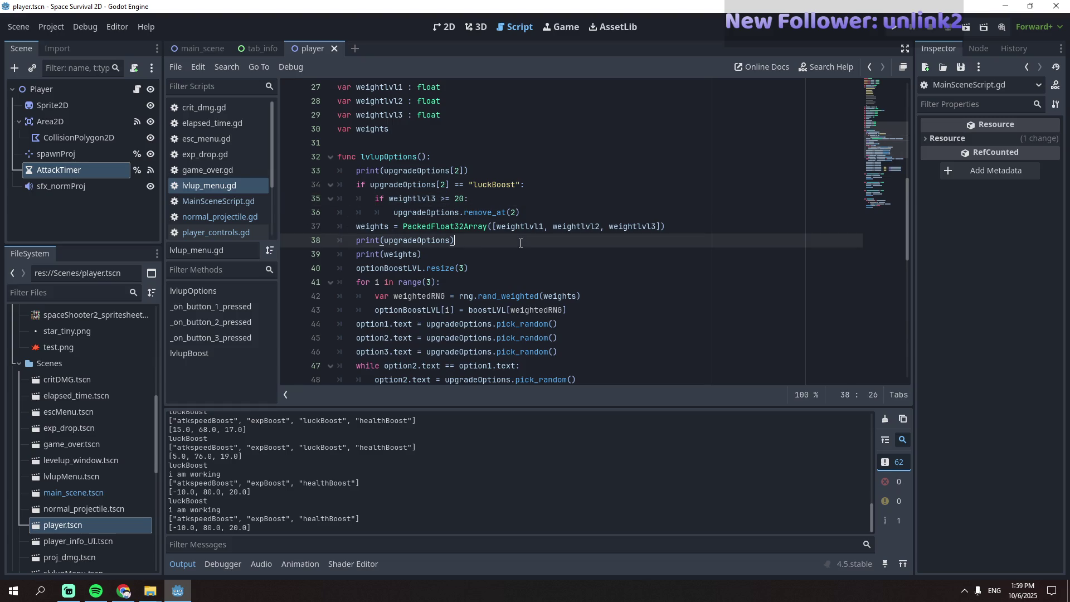
left_click(461, 260)
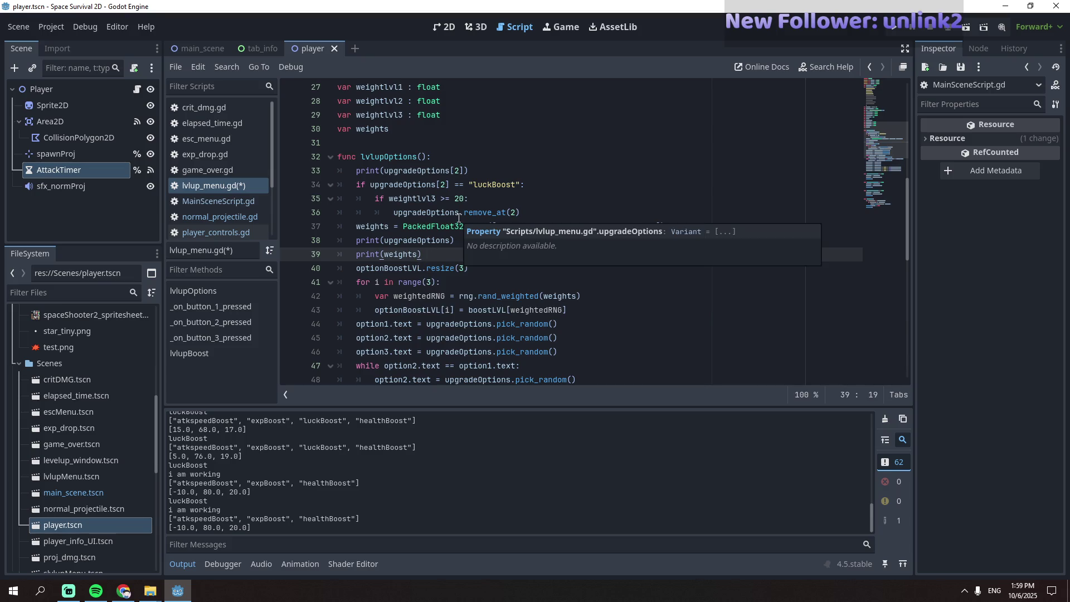
scroll(459, 217, "up", 4)
scroll(459, 218, "up", 5)
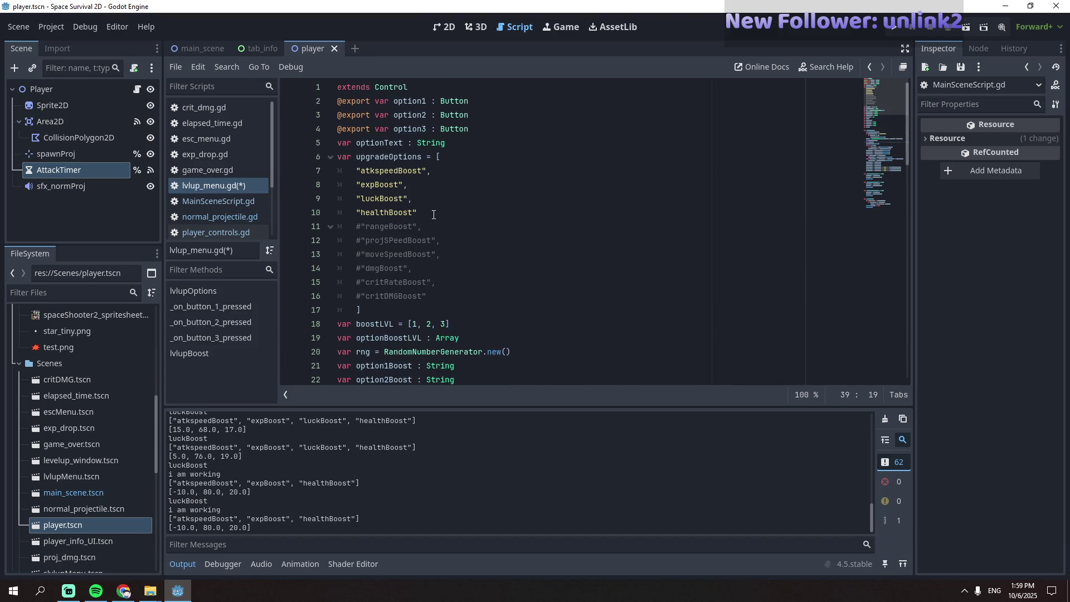
- Declare var upgradeOptionsBackup : Array = upgradeOptions below the upgradeOptions list and save
left_click(461, 158)
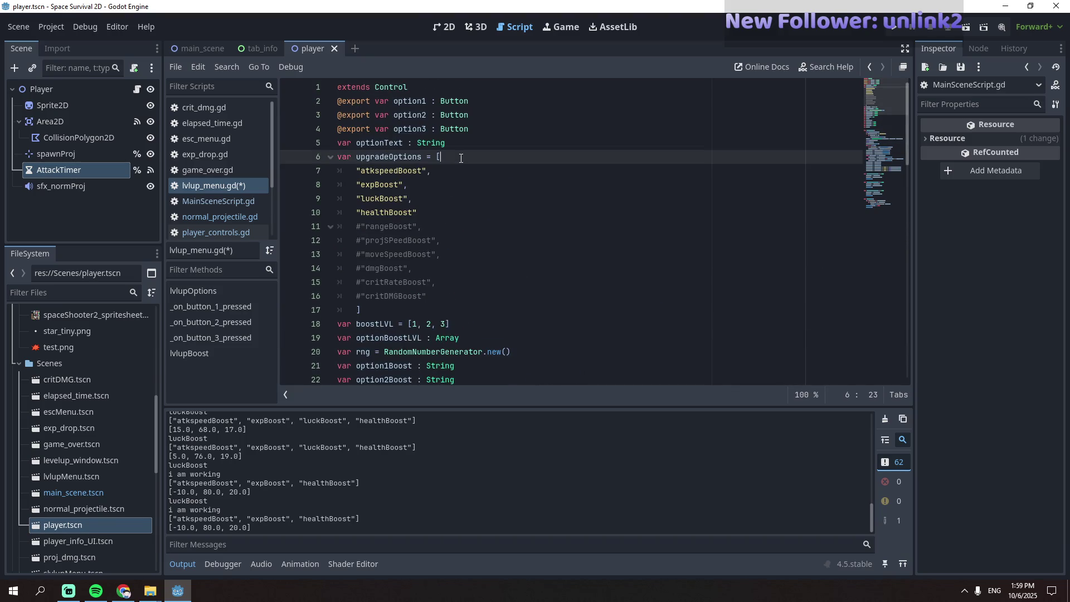
left_click(406, 308)
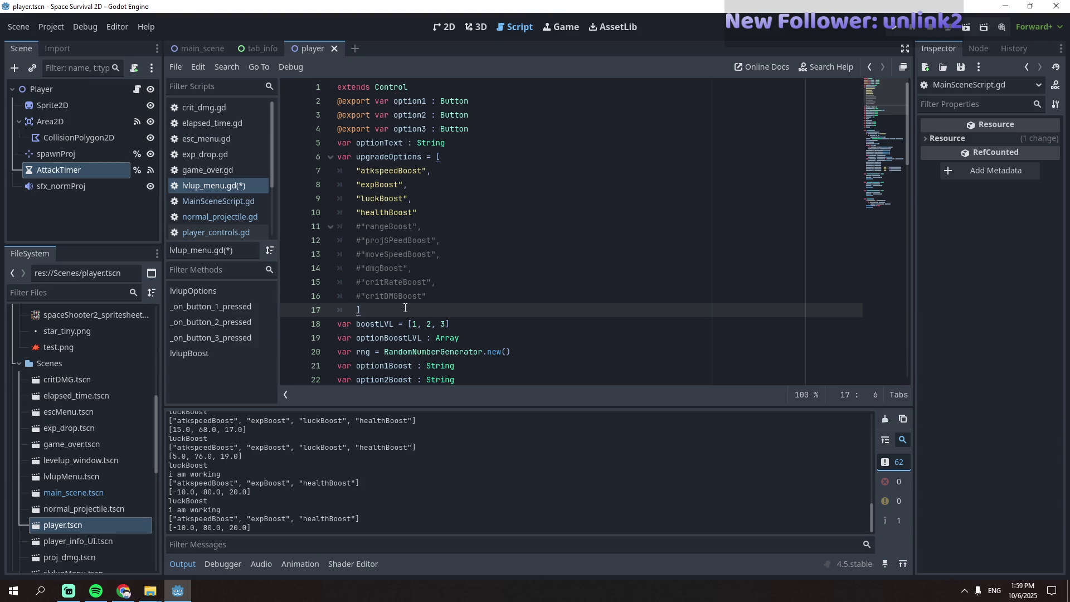
key("Return")
type("v")
key("BackSpace")
type("vvar")
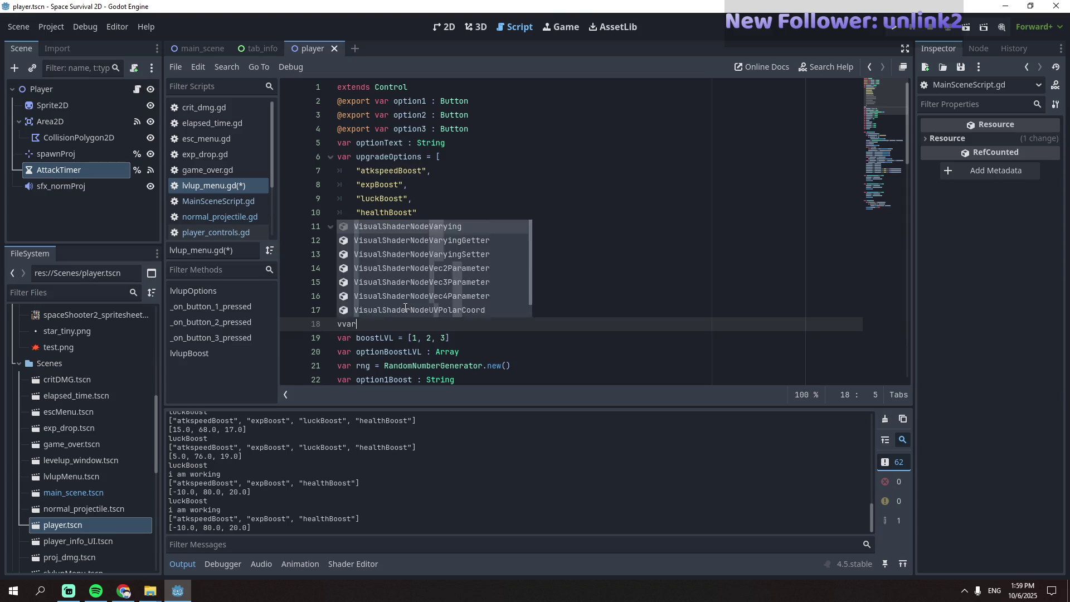
key("BackSpace")
key("BackSpace")
key("BackSpace")
type("var")
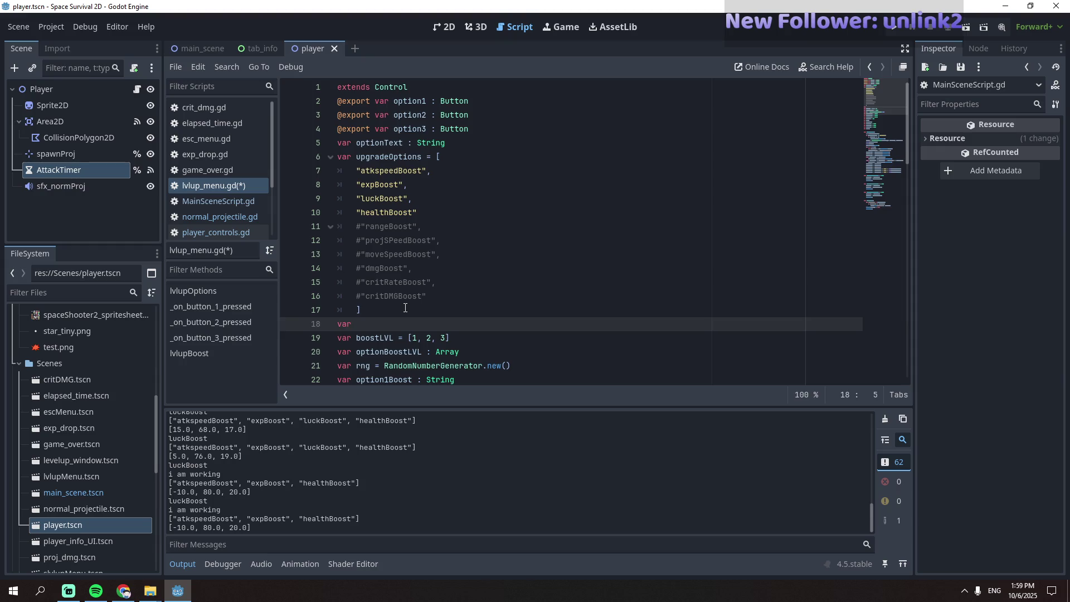
type("oos")
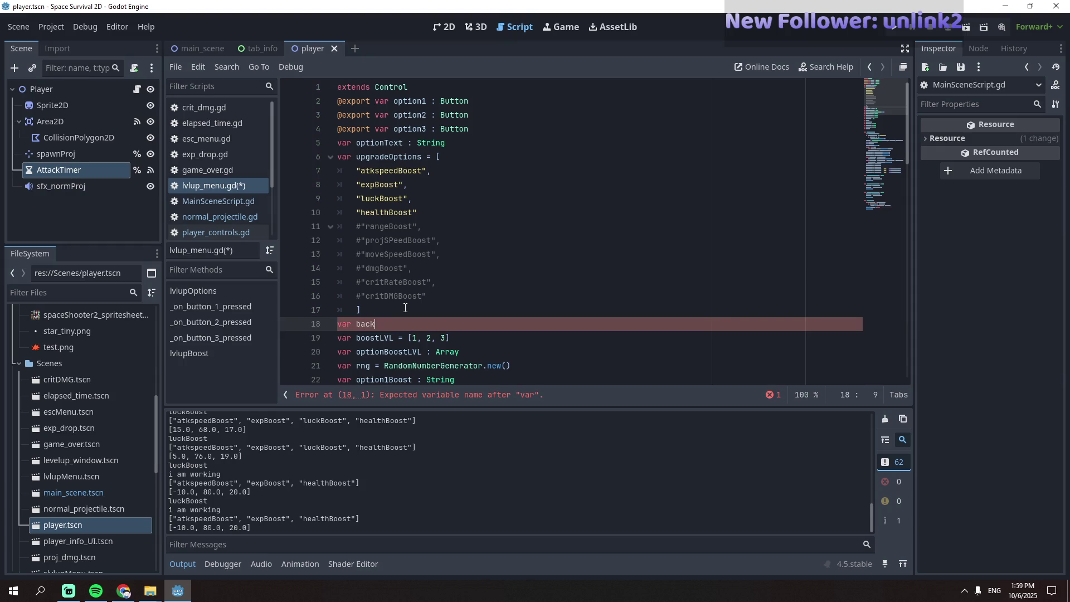
key("BackSpace")
key("BackSpace")
key("BackSpace")
type("upg")
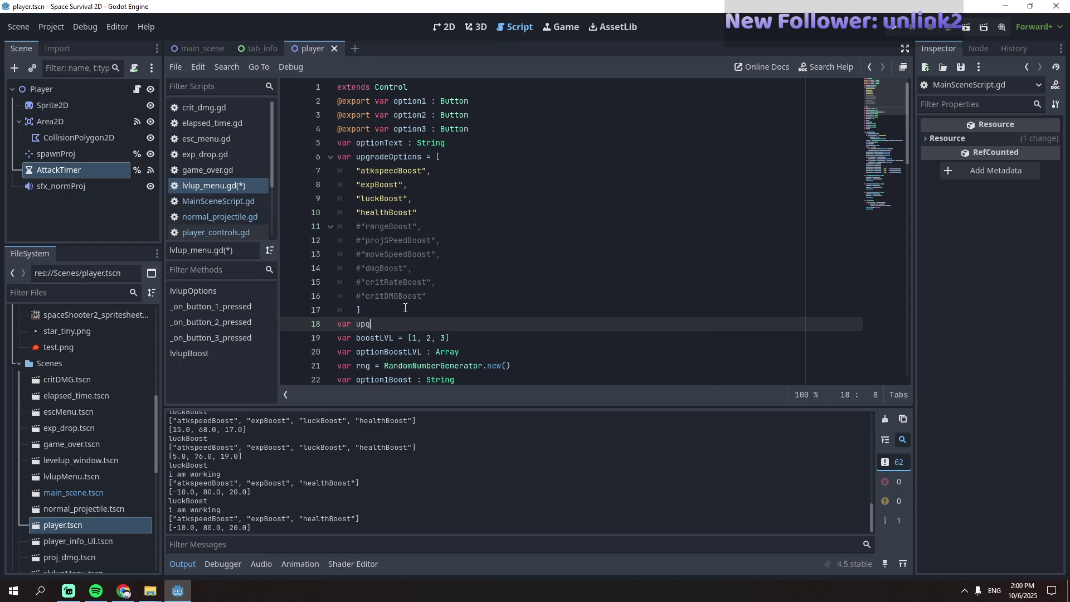
type("radeOptions")
type("Backup : ")
type("Array")
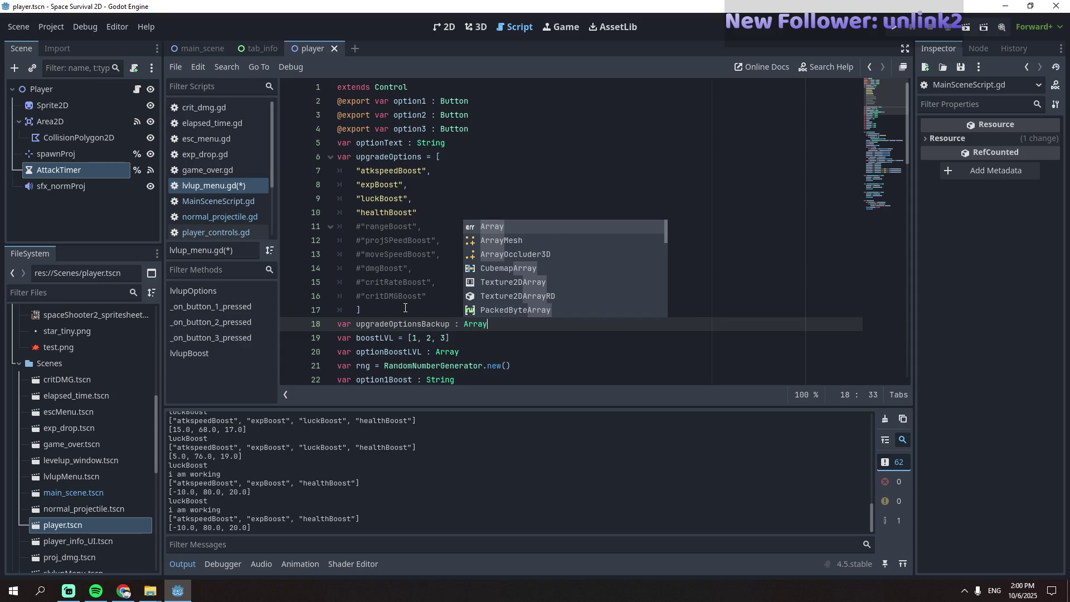
type(" = ")
type("upg")
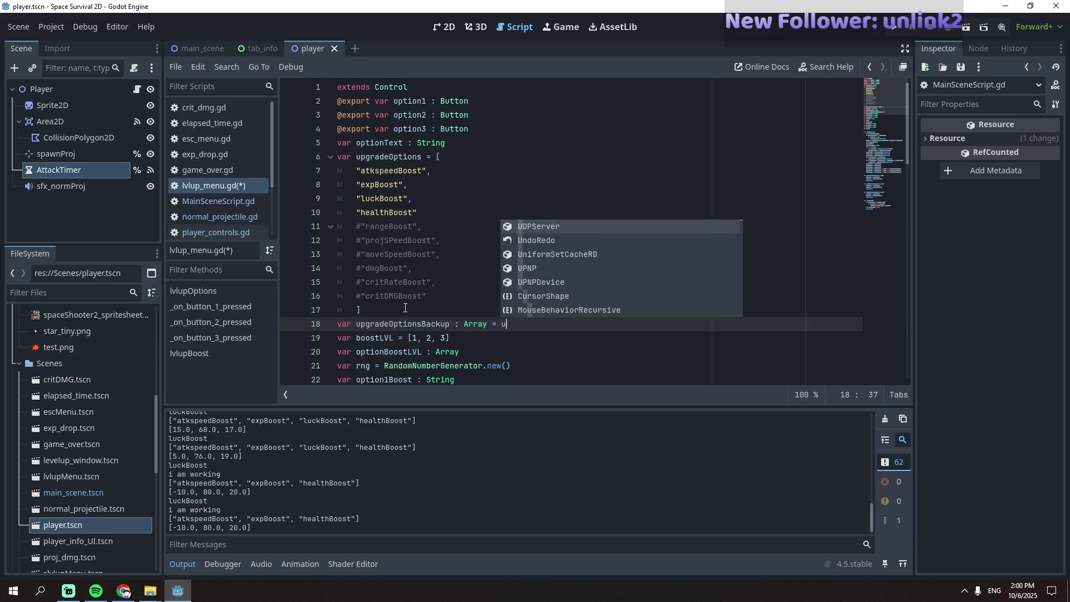
left_click(508, 323, "ctrl")
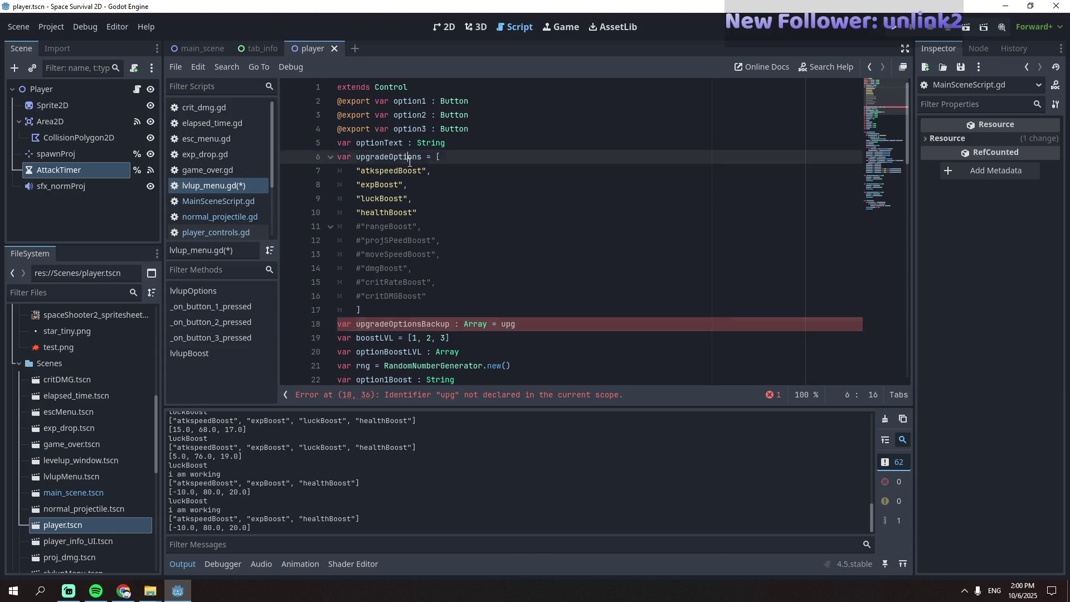
left_click(509, 324)
type("r")
key("Return")
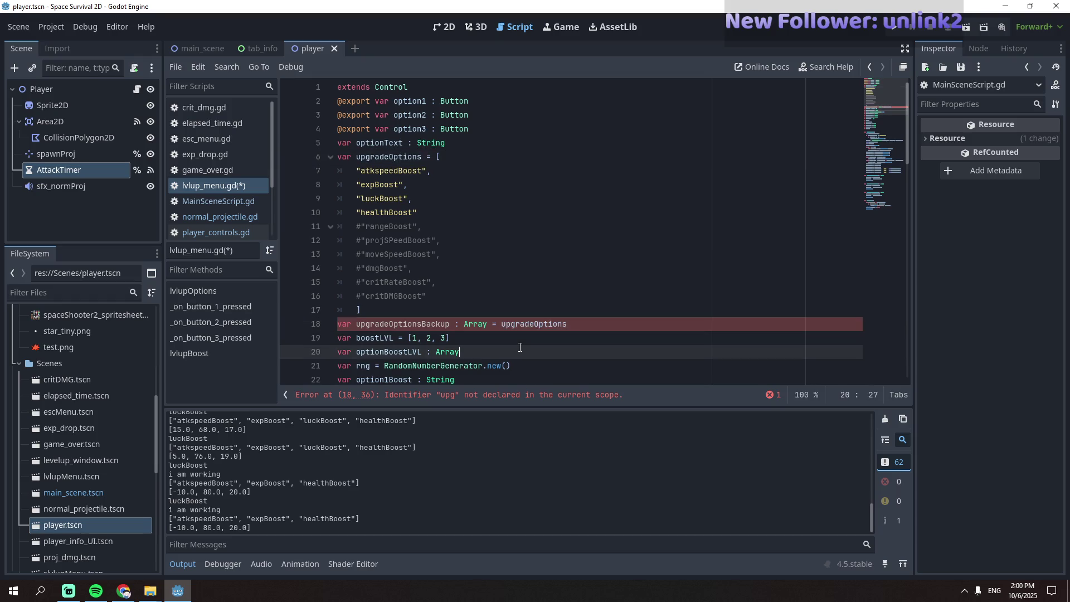
key("Down")
key("Down")
key("ctrl+s")
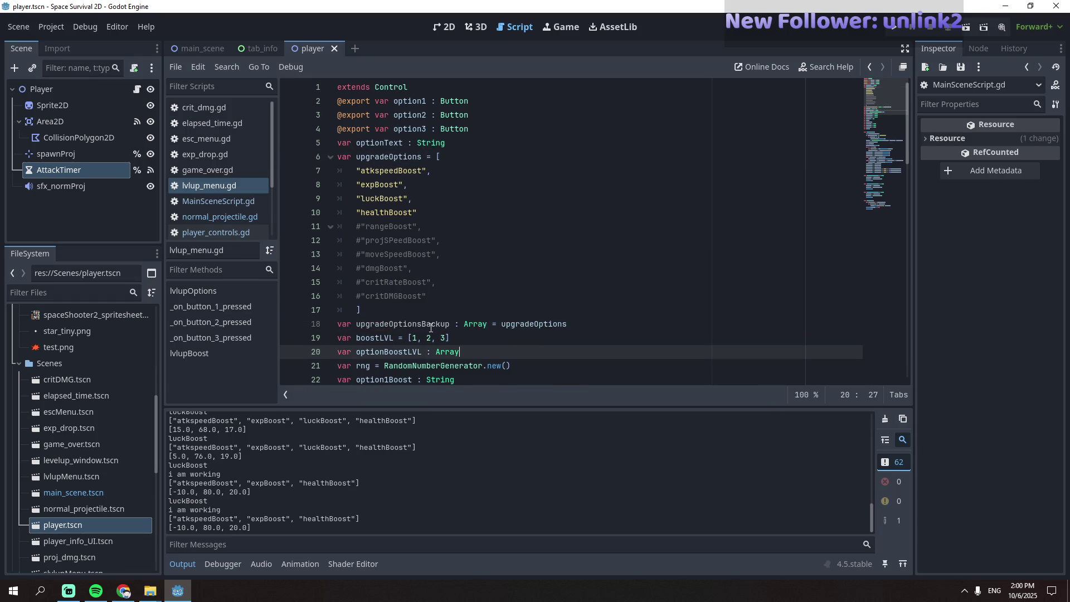
- Add print(upgradeOptionsBackup) after the weights assignment on line 38 and run the game
double_click(431, 324)
scroll(513, 355, "down", 1)
scroll(513, 355, "down", 10)
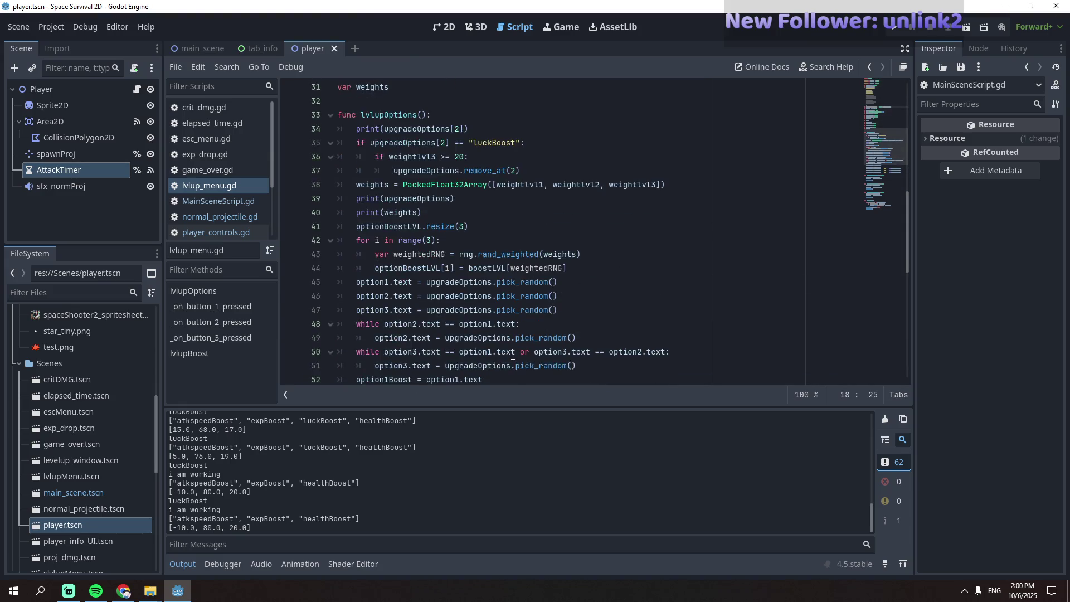
scroll(512, 355, "up", 2)
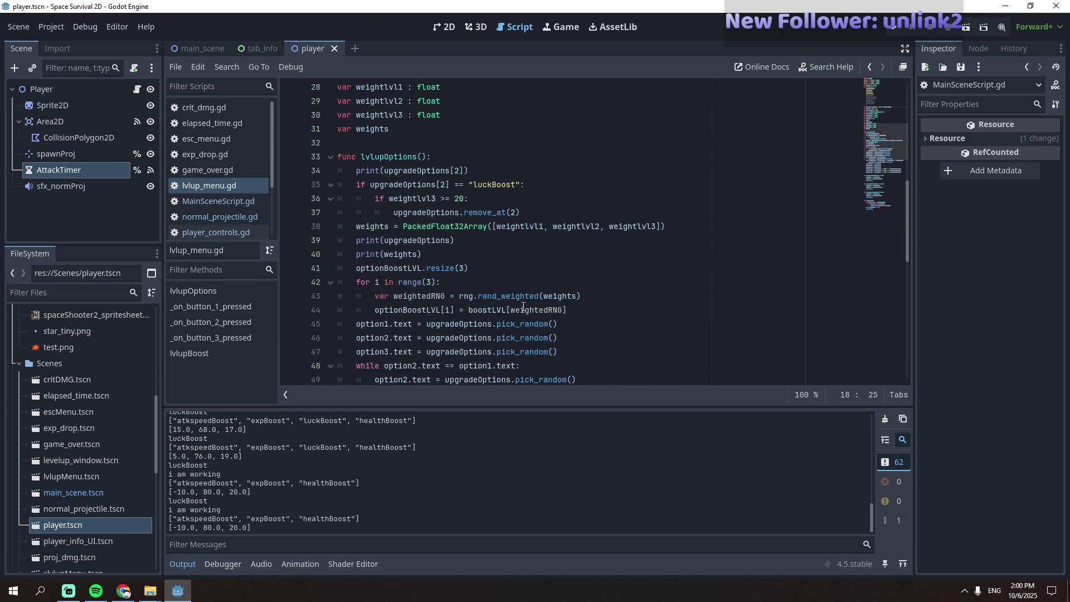
left_click(697, 230)
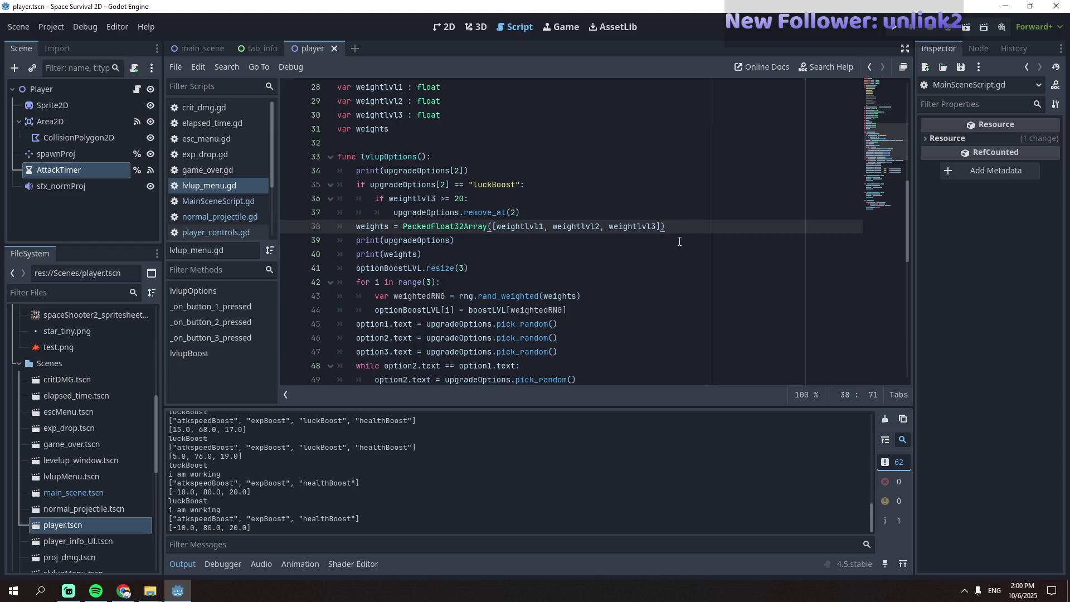
key("Return")
type("print(")
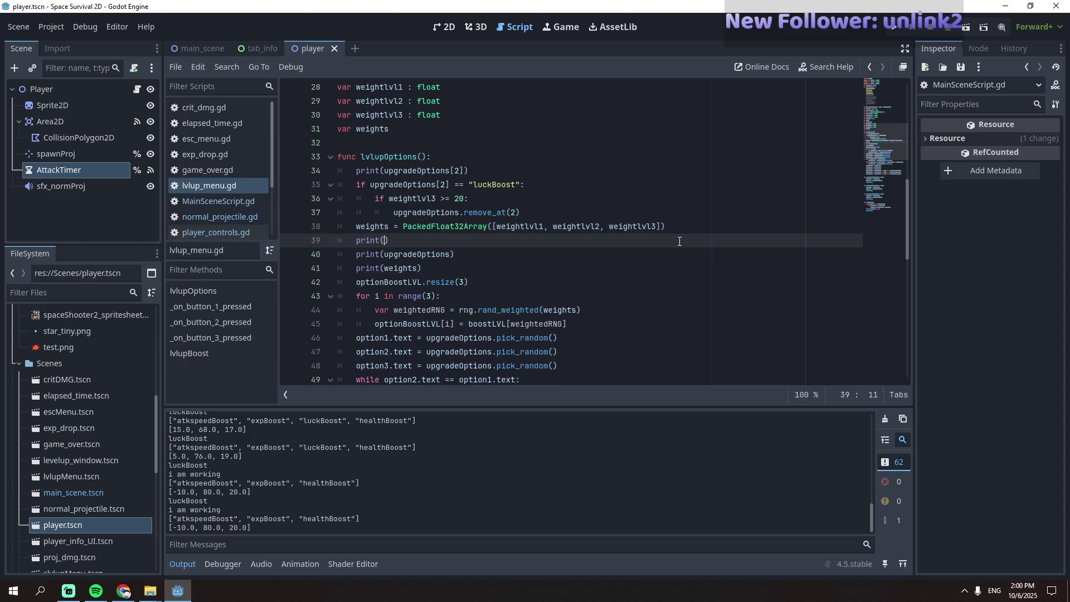
key("Return")
type("upgradeOptionsBackup")
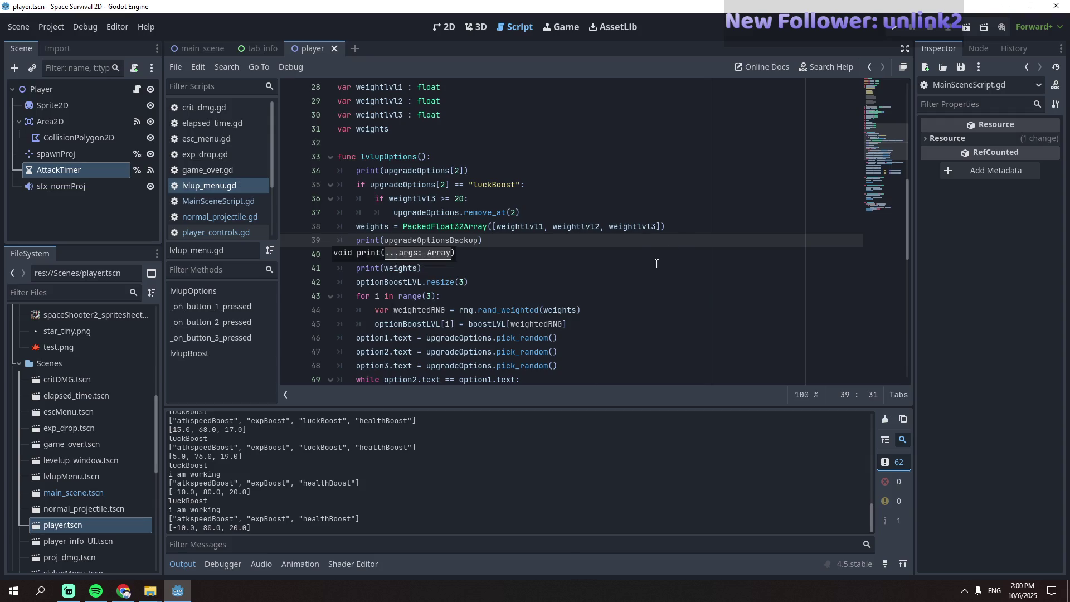
left_click(616, 272)
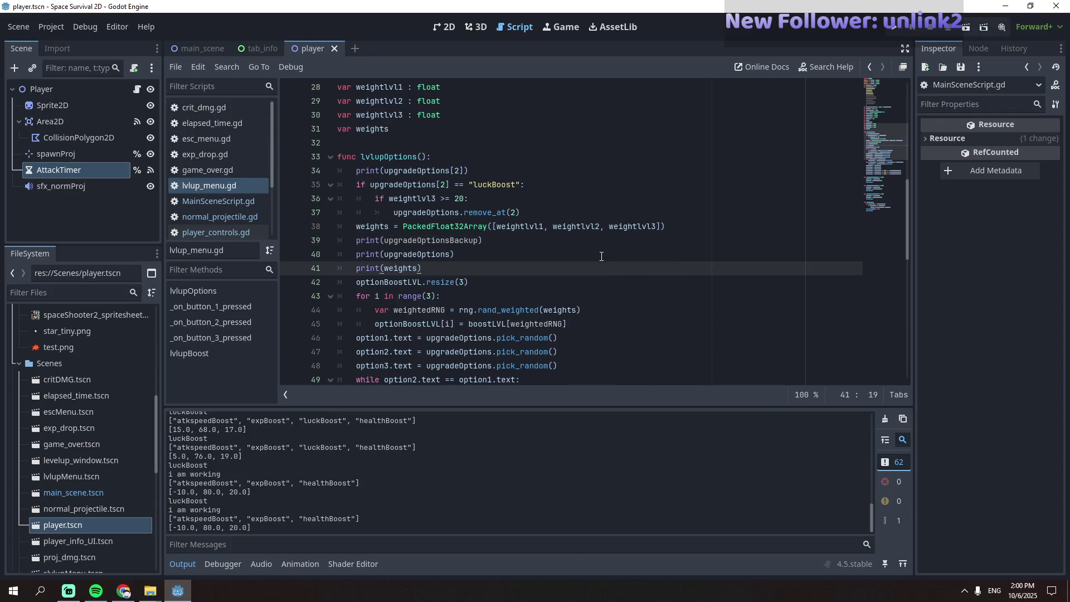
key("F5")
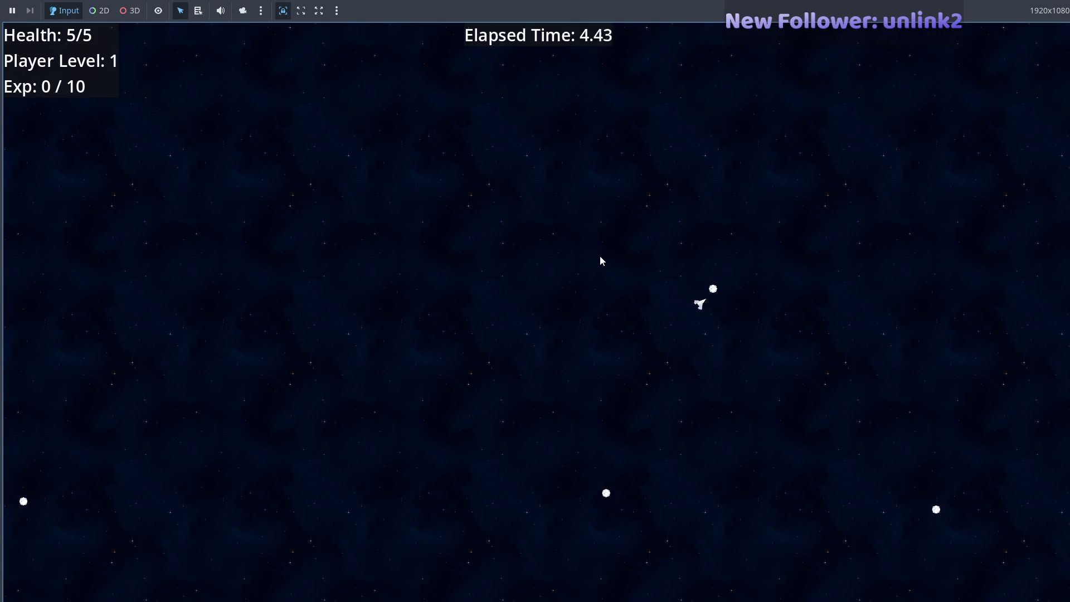
- Steer the ship with S, D and W to collect experience, briefly checking the editor
key("s")
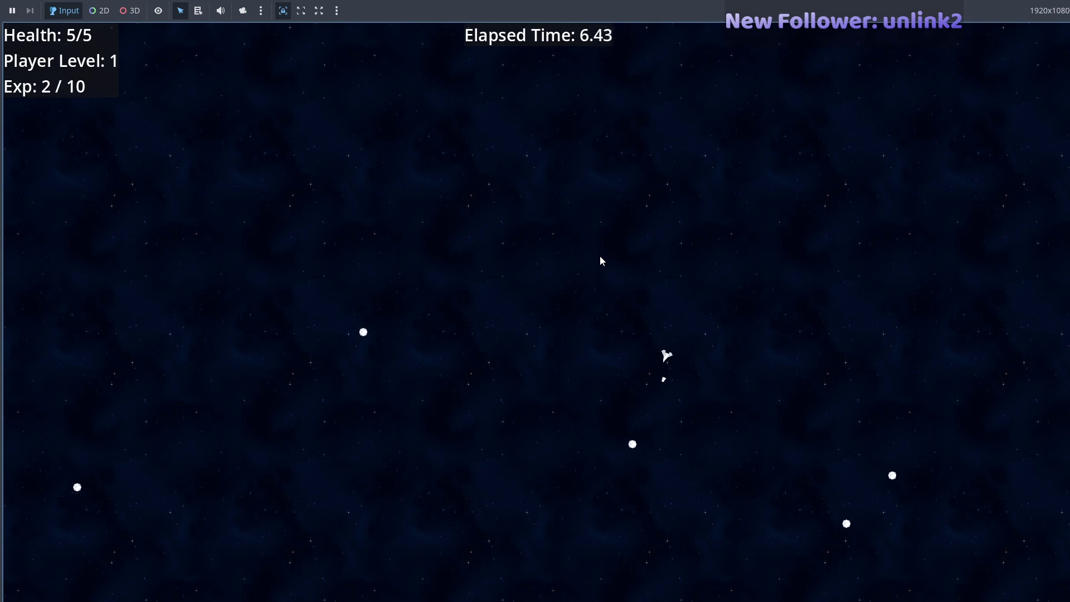
key("d")
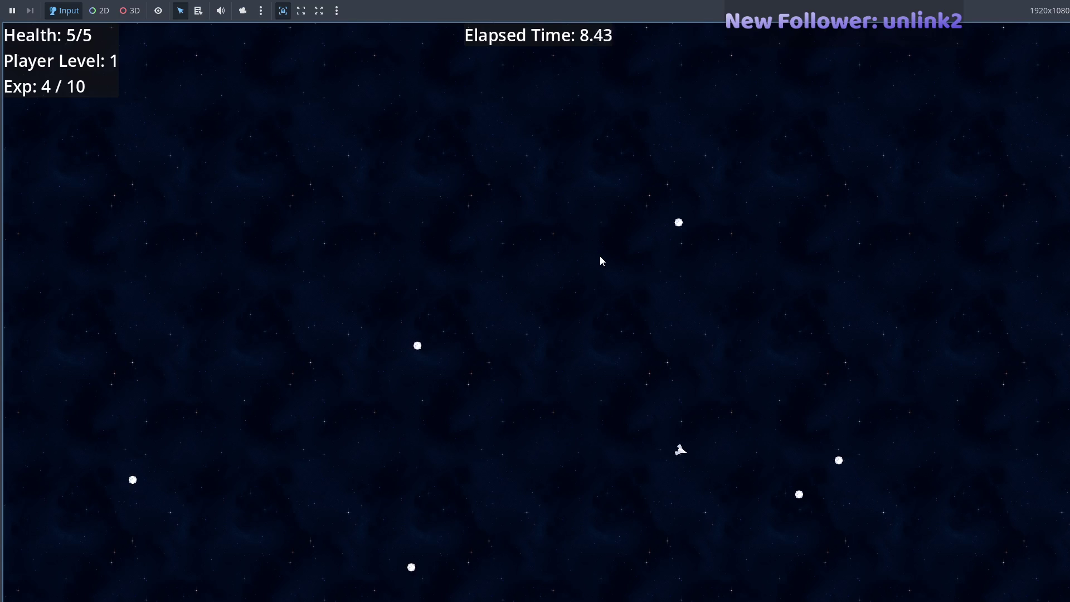
key("s")
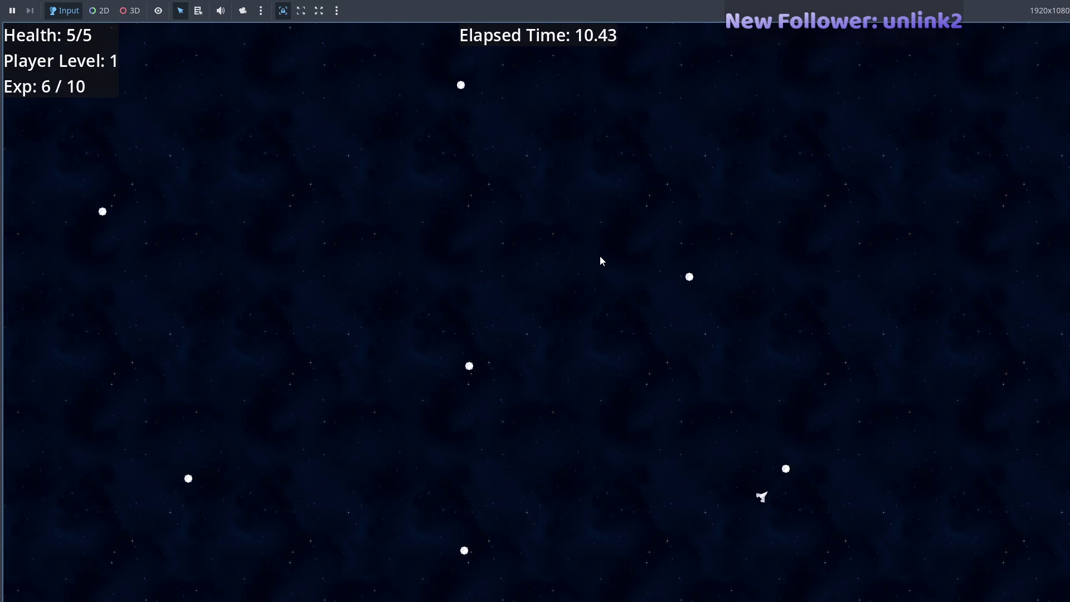
key("w")
key("w")
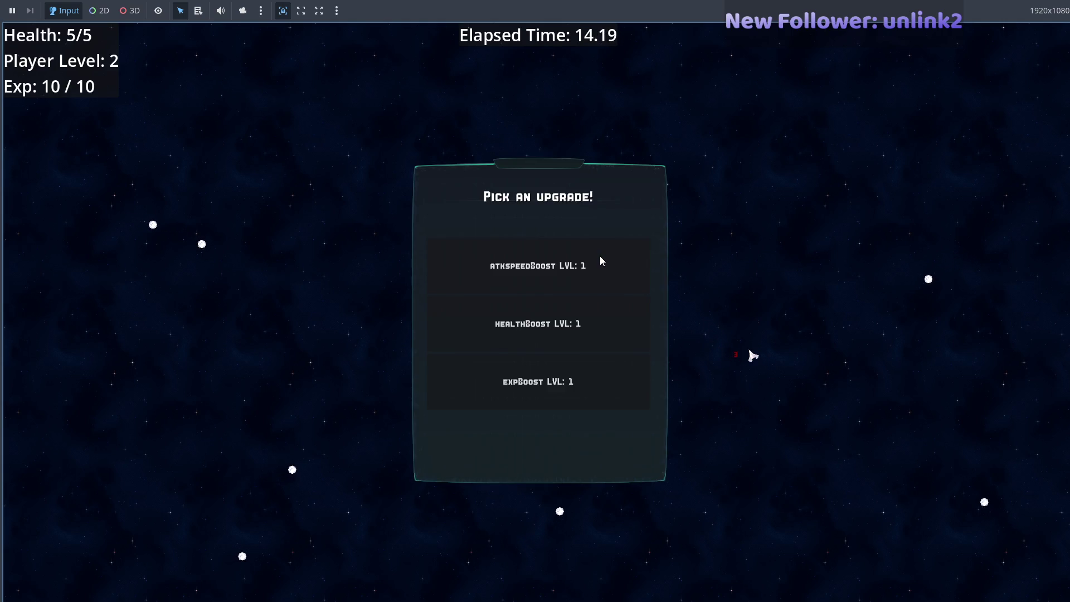
key("alt+Tab")
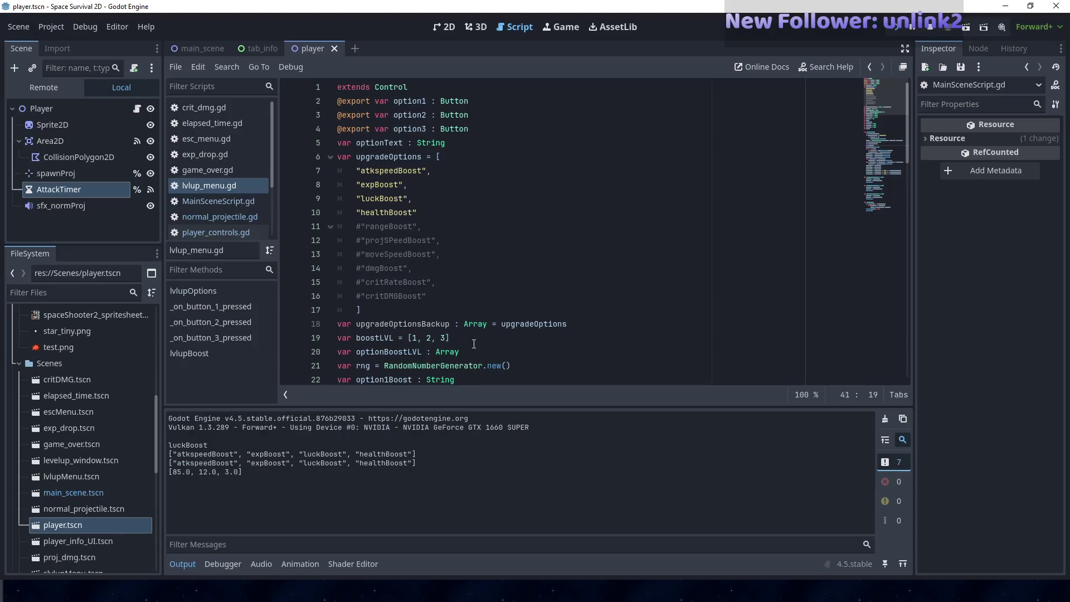
key("alt+Tab")
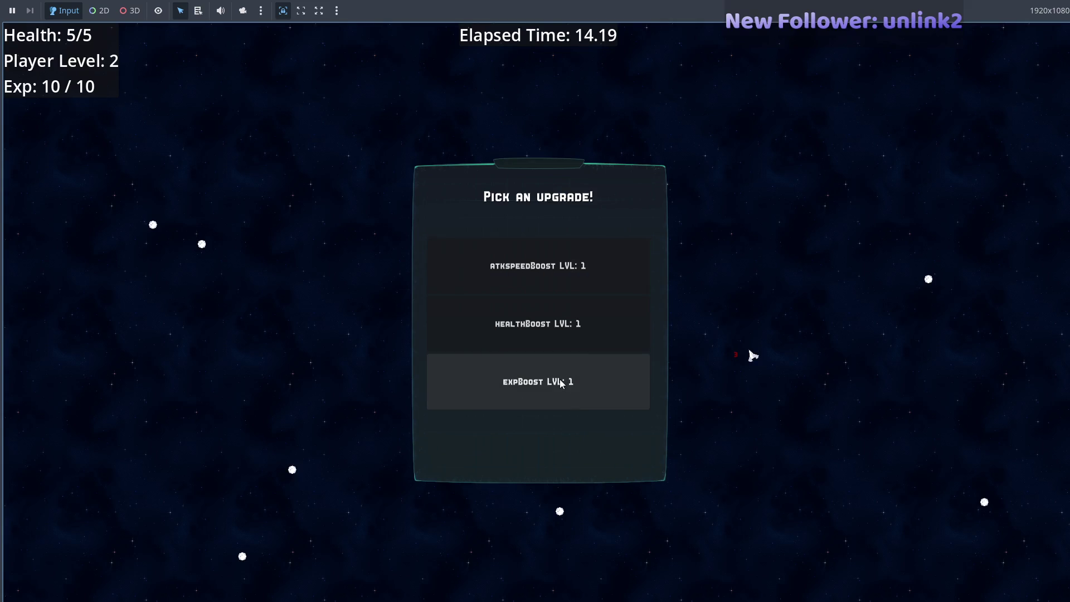
- Pick atkspeedBoost and luckBoost across successive level-ups, including the multipleProj armament upgrade
left_click(557, 284)
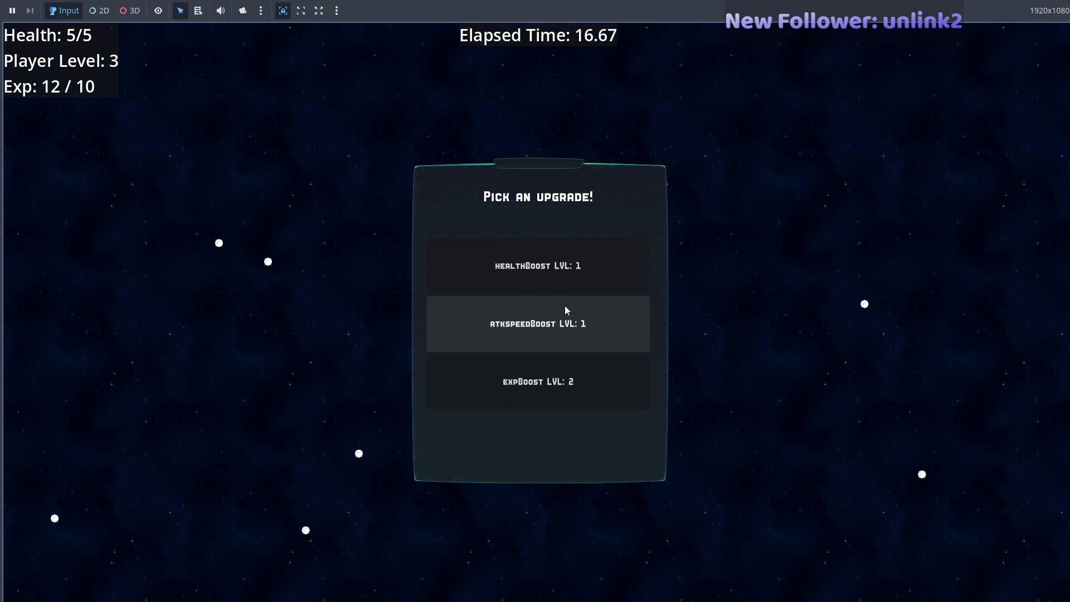
left_click(573, 336)
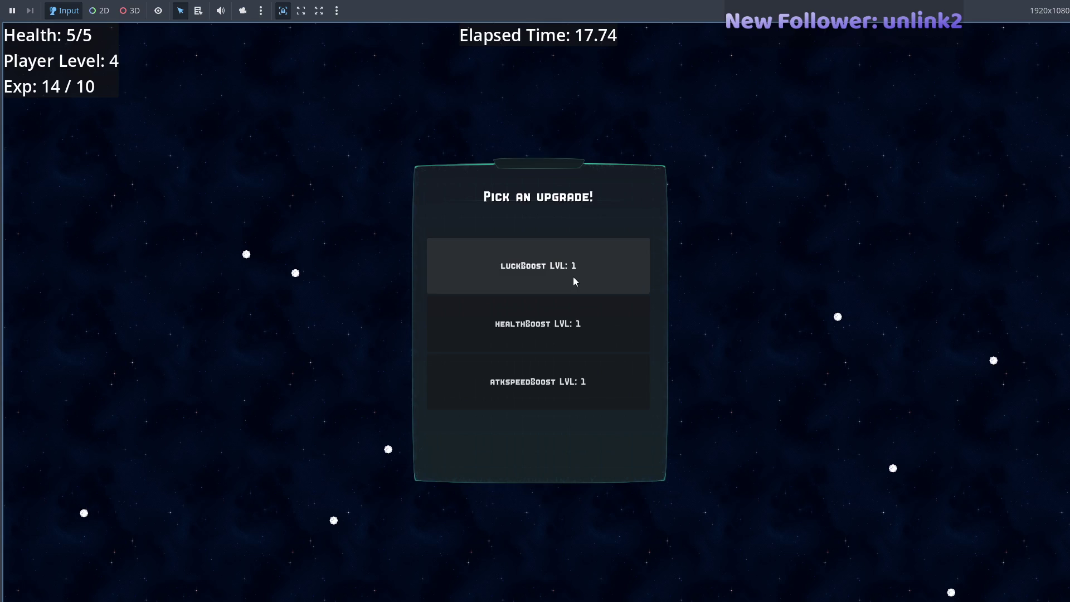
left_click(573, 276)
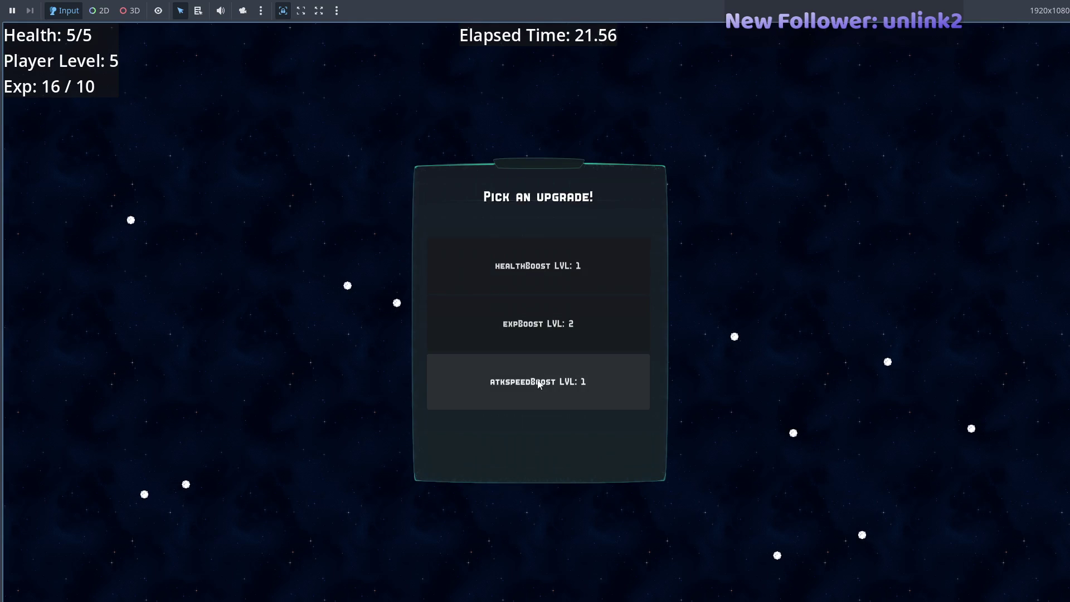
left_click(537, 380)
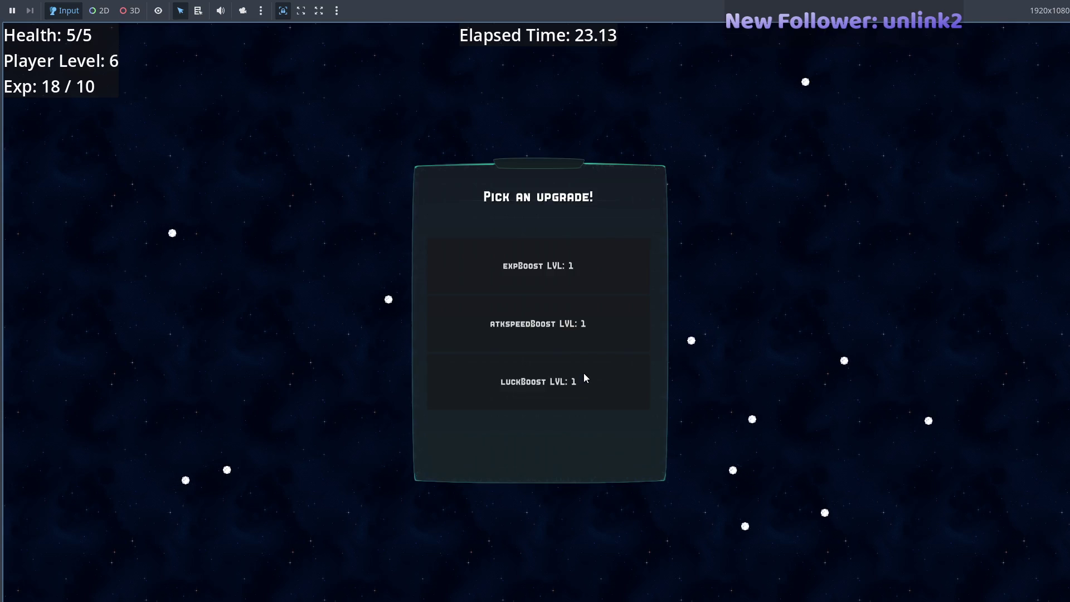
left_click(563, 379)
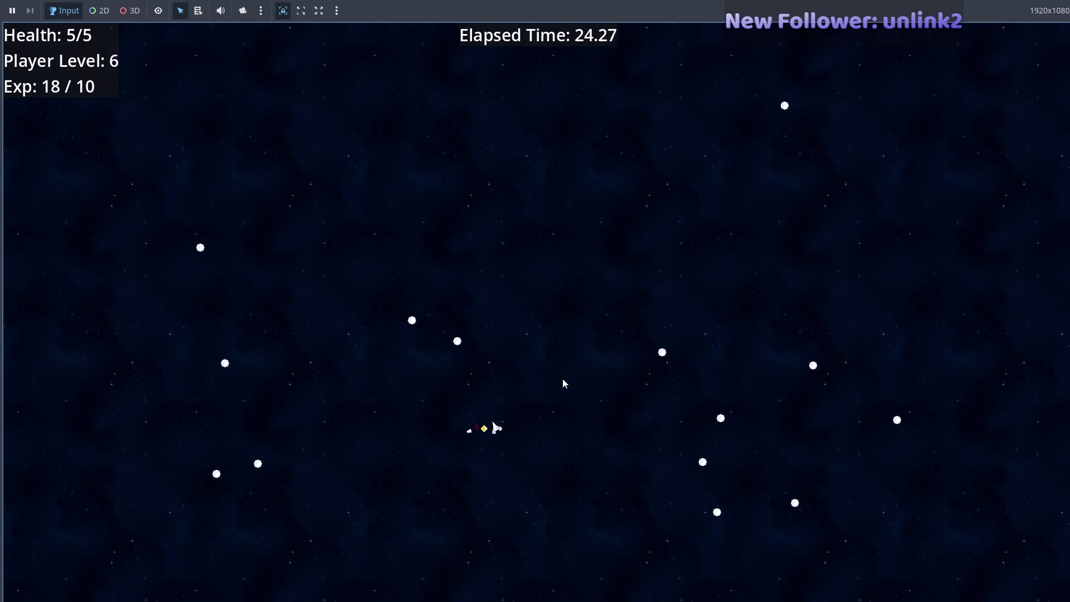
left_click(551, 329)
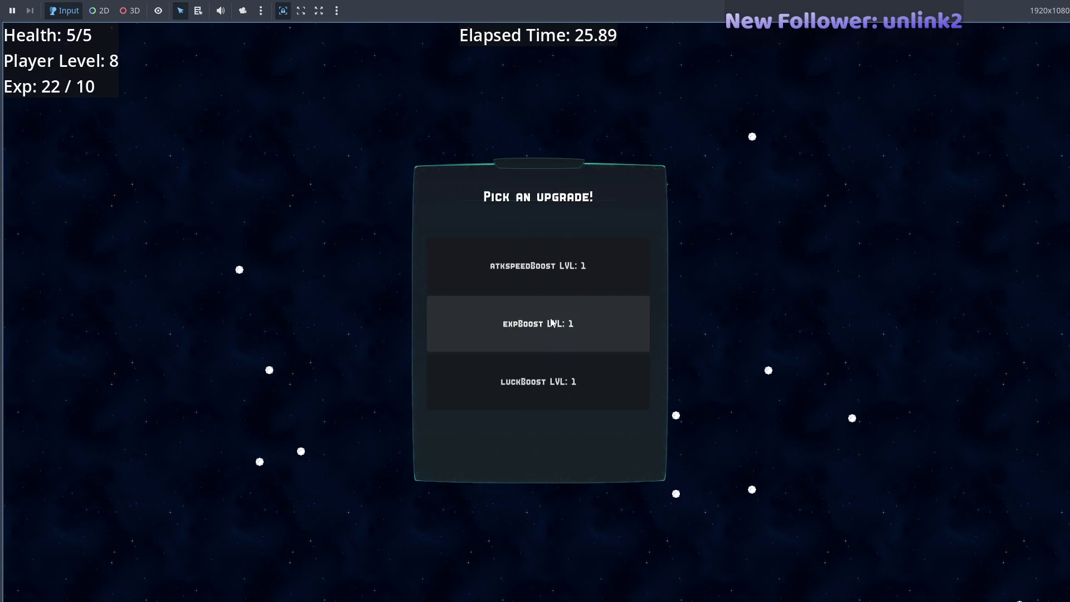
left_click(547, 378)
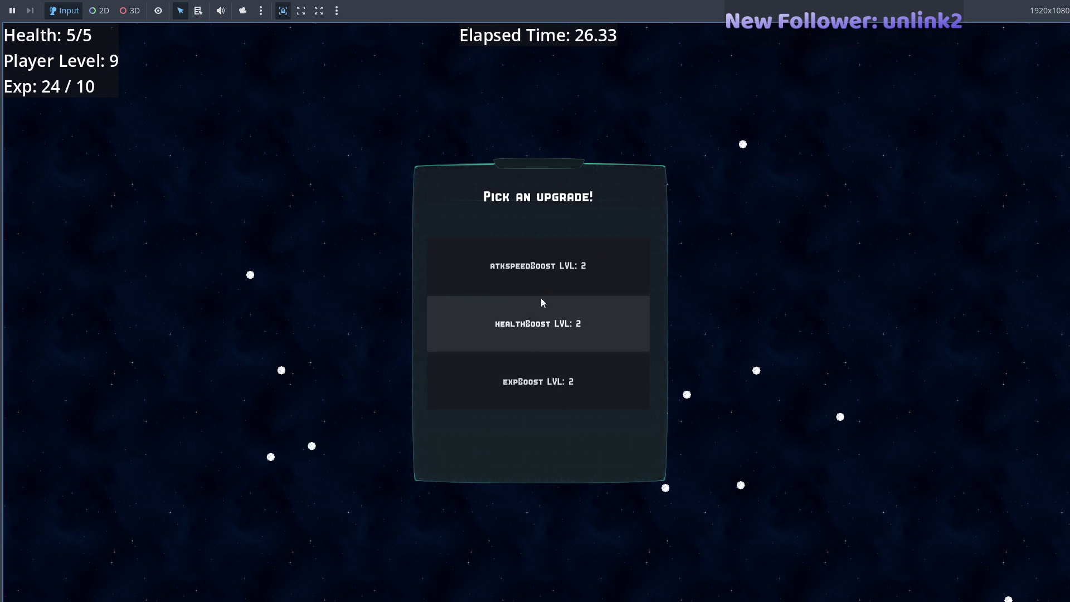
left_click(541, 279)
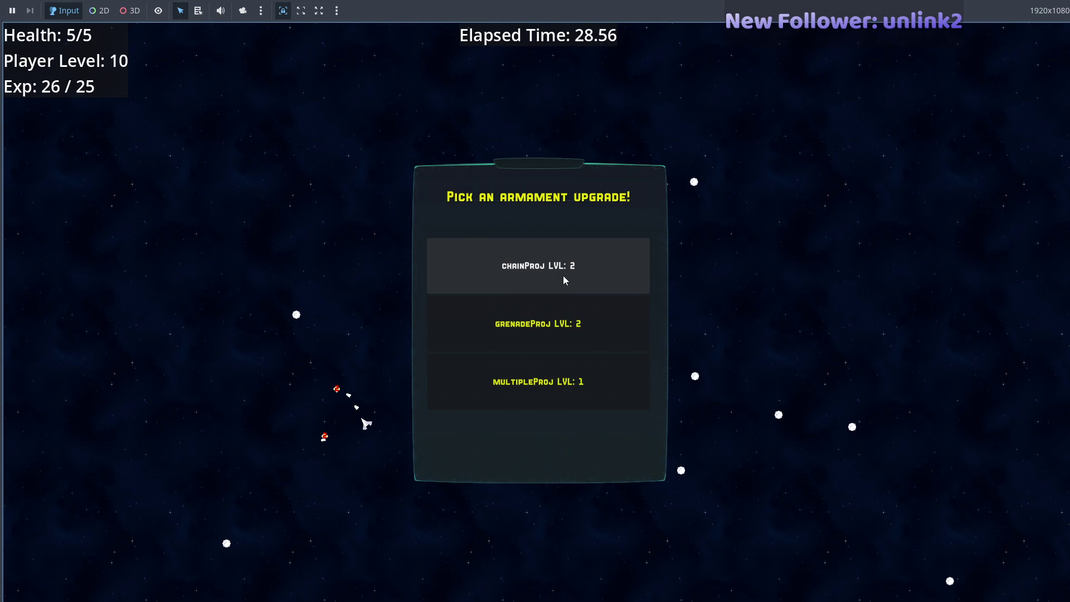
left_click(555, 382)
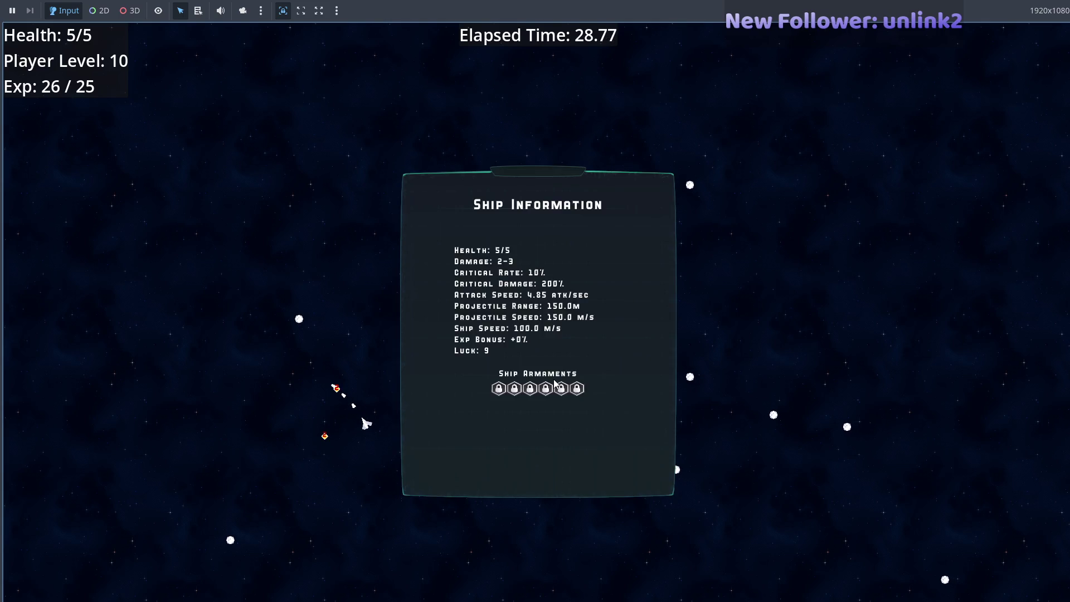
left_click(563, 284)
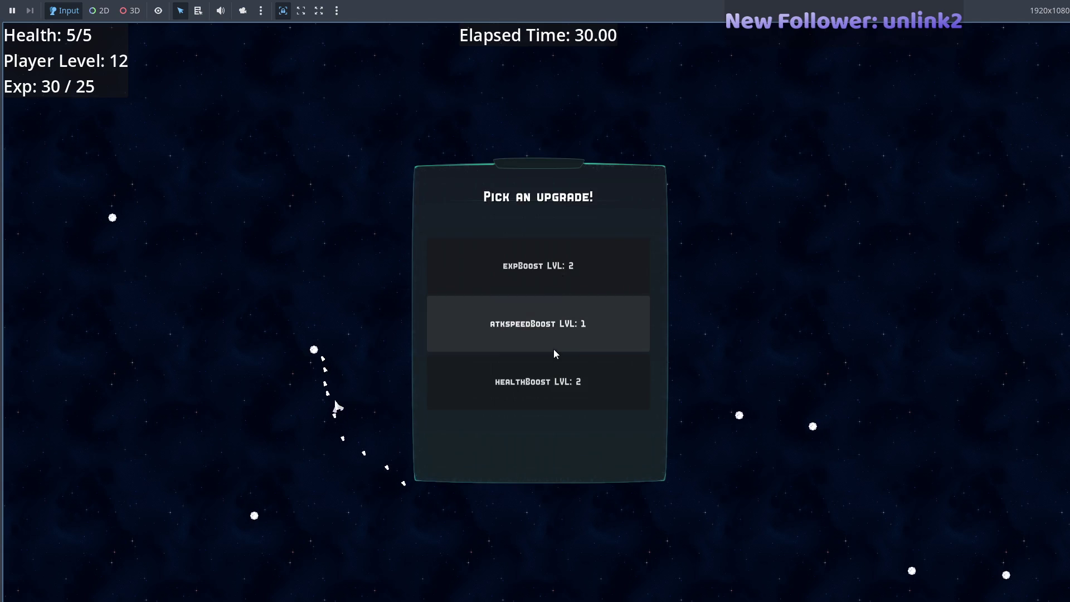
left_click(560, 332)
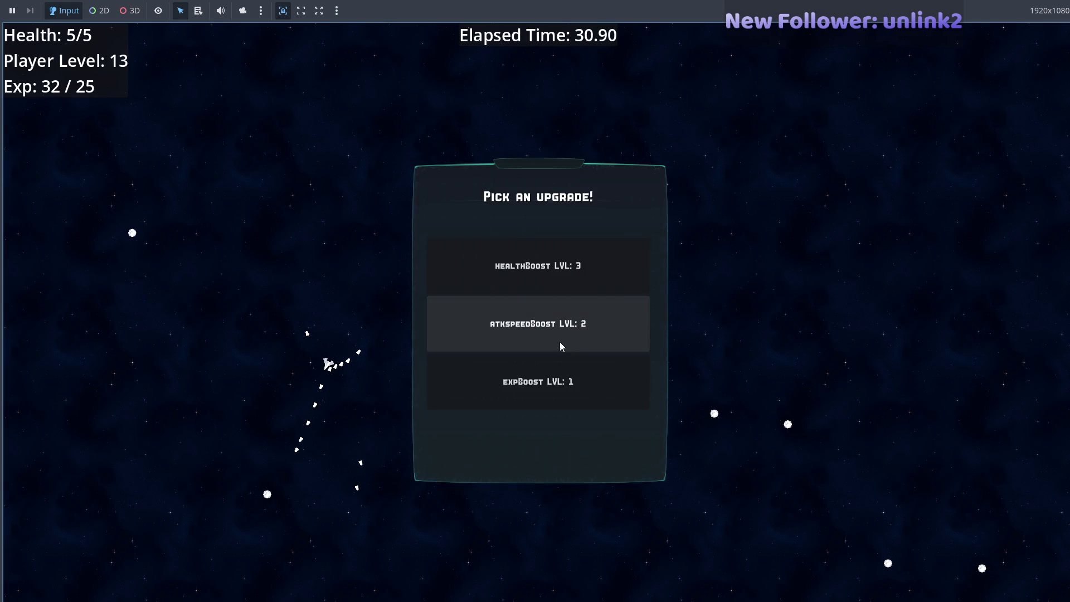
left_click(555, 332)
- Keep picking luckBoost and atkspeedBoost, view the Ship Information panel, then return to the editor
key("d")
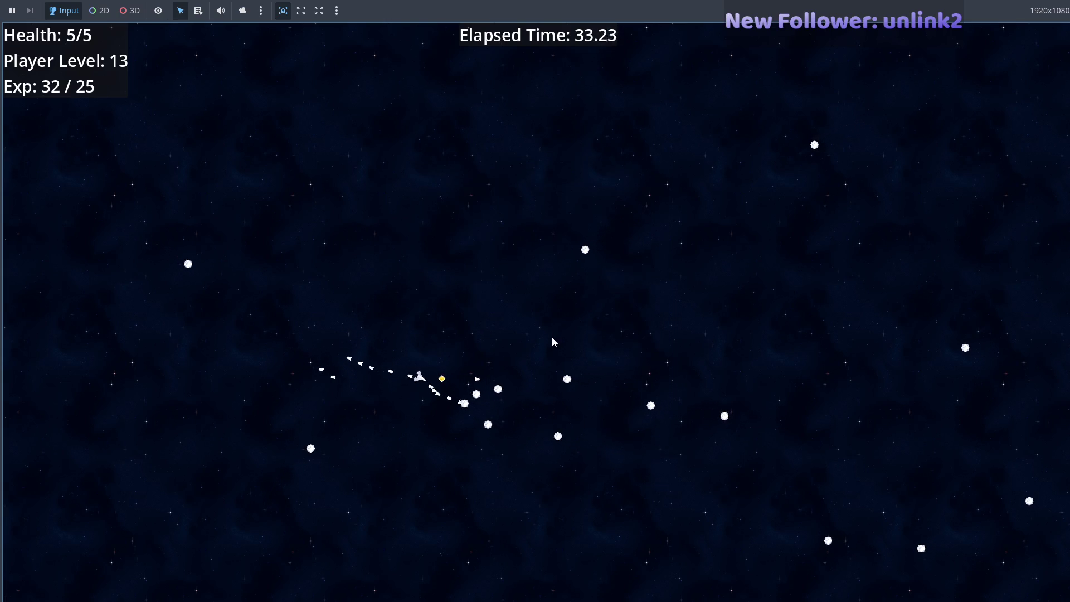
left_click(551, 340)
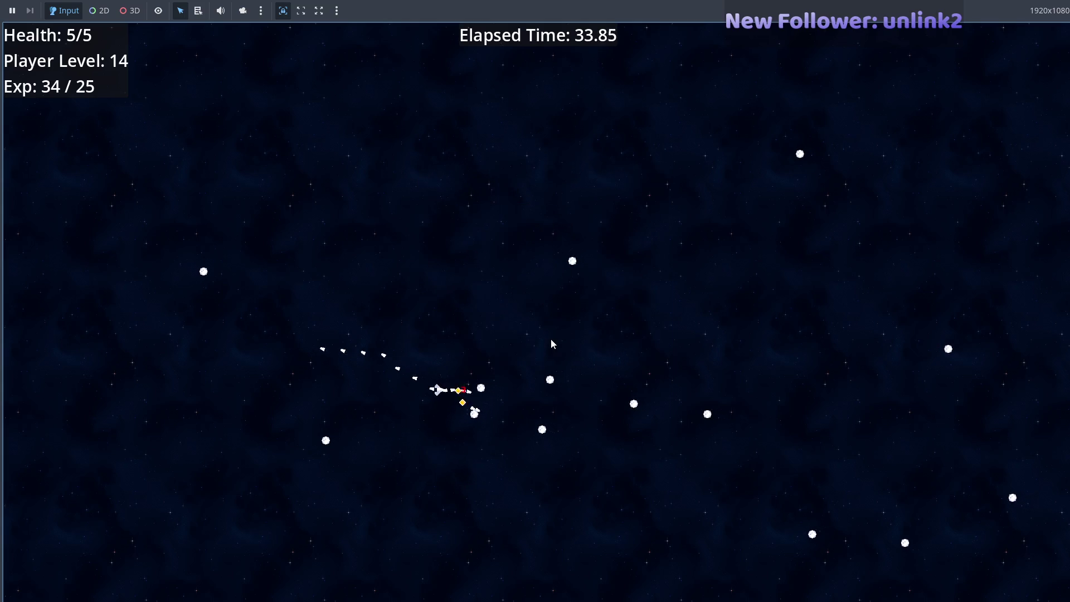
left_click(553, 359)
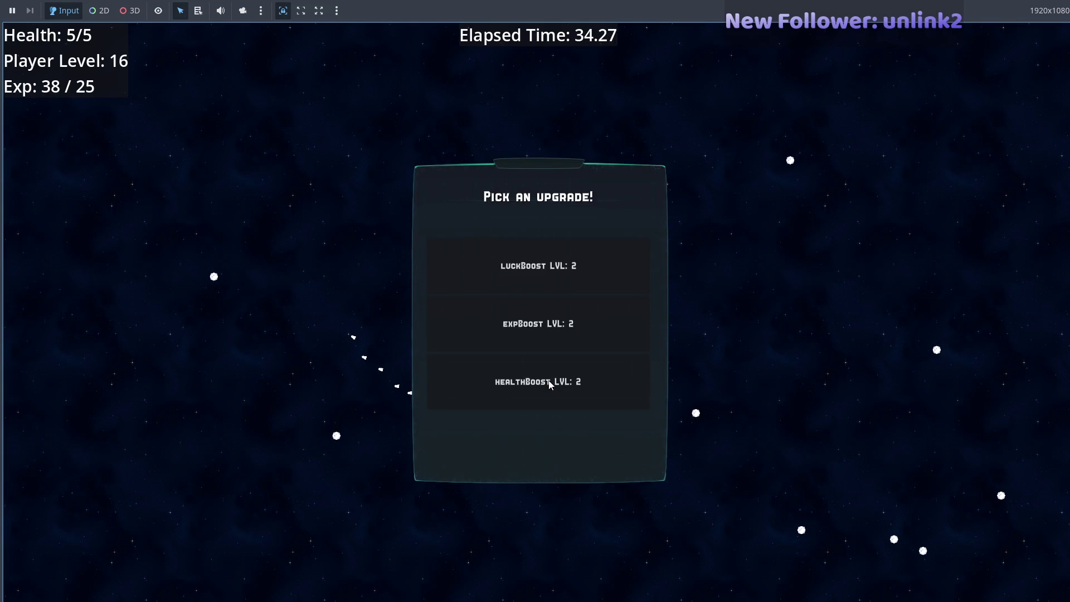
left_click(562, 285)
key("Tab")
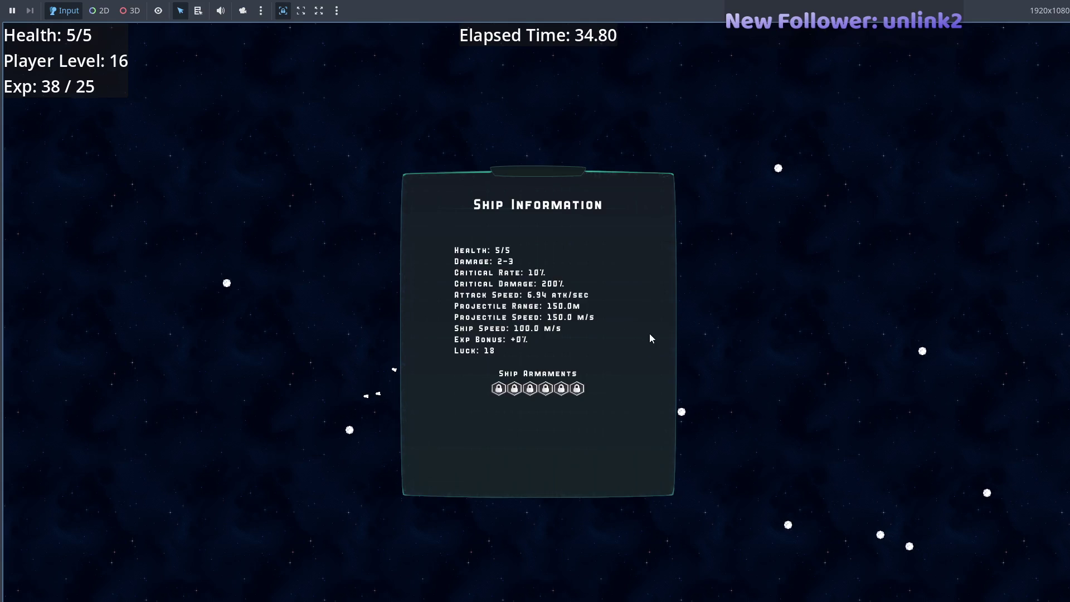
key("Tab")
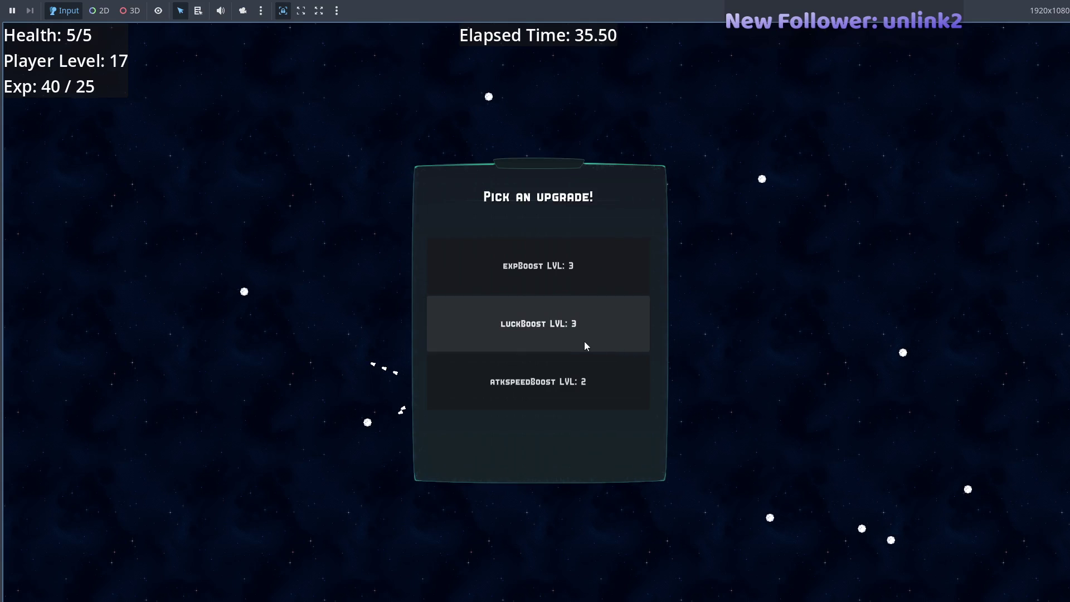
left_click(577, 341)
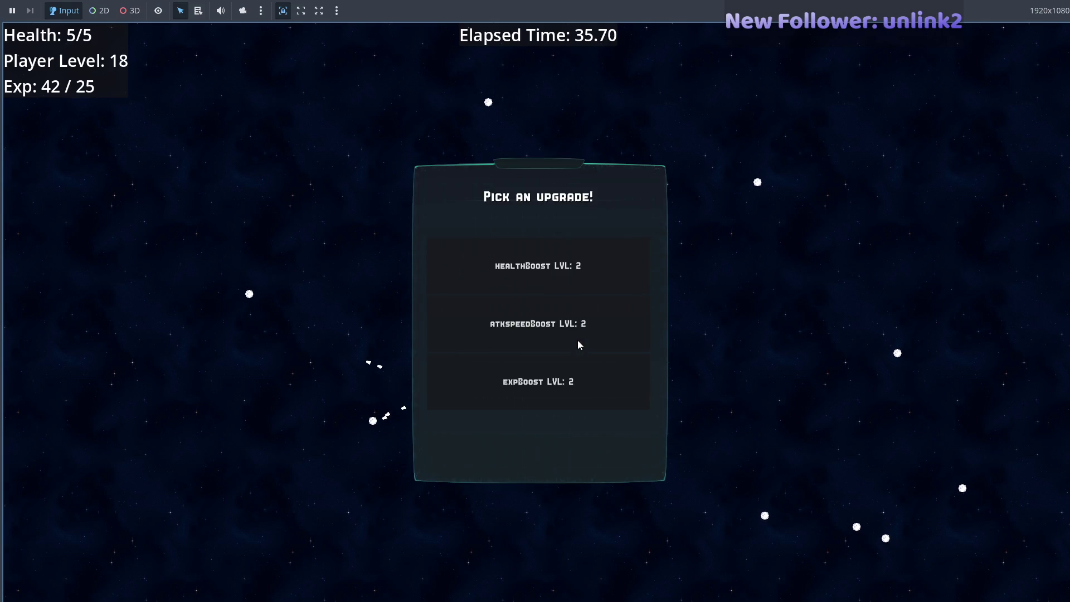
key("F8")
key("alt+Tab")
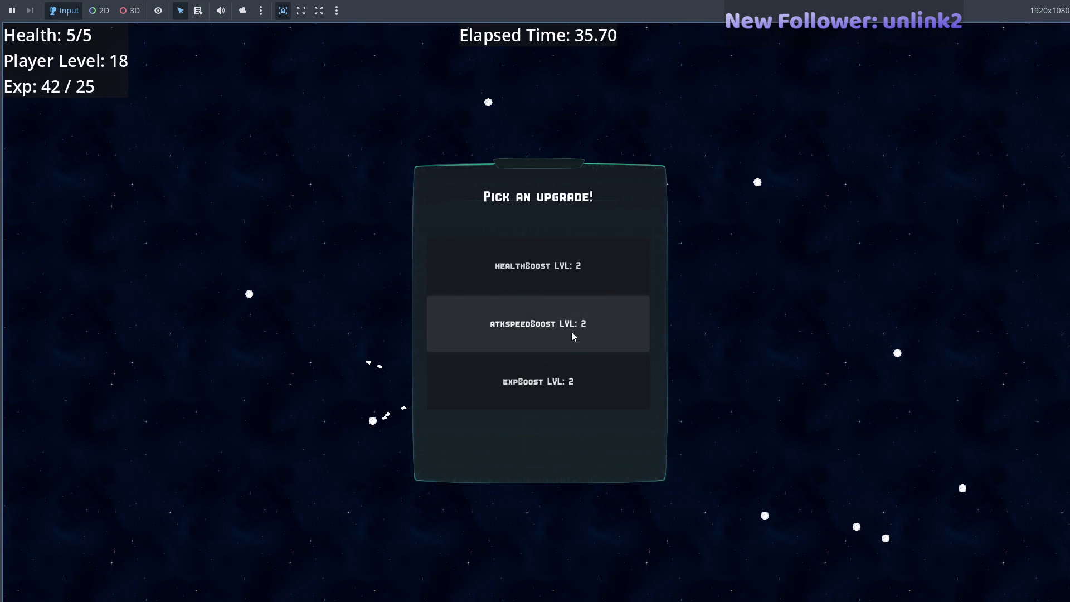
left_click(571, 332)
key("Escape")
key("Escape")
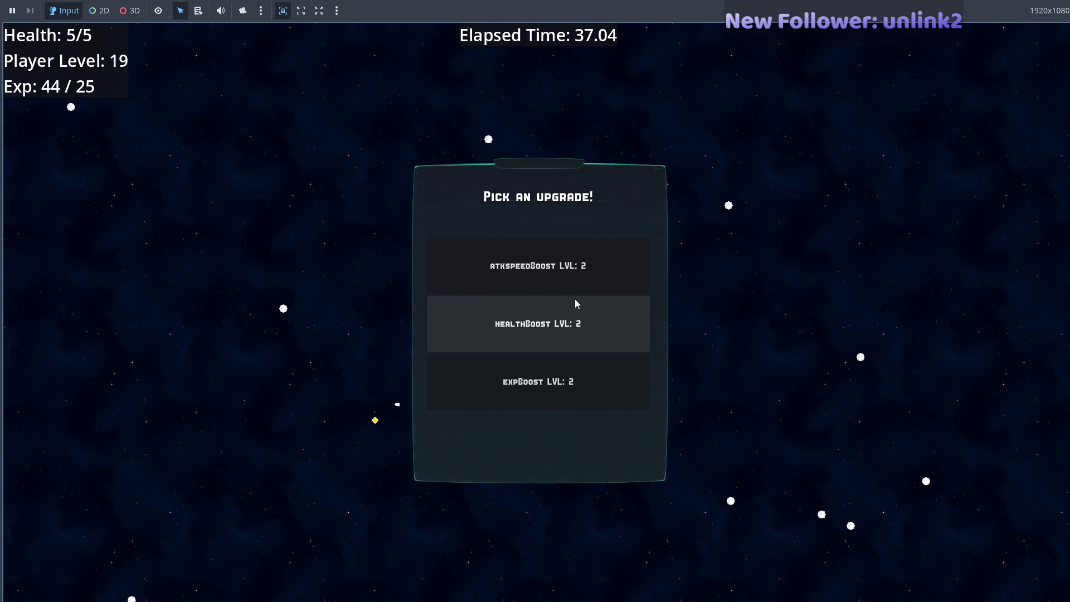
key("alt+Tab")
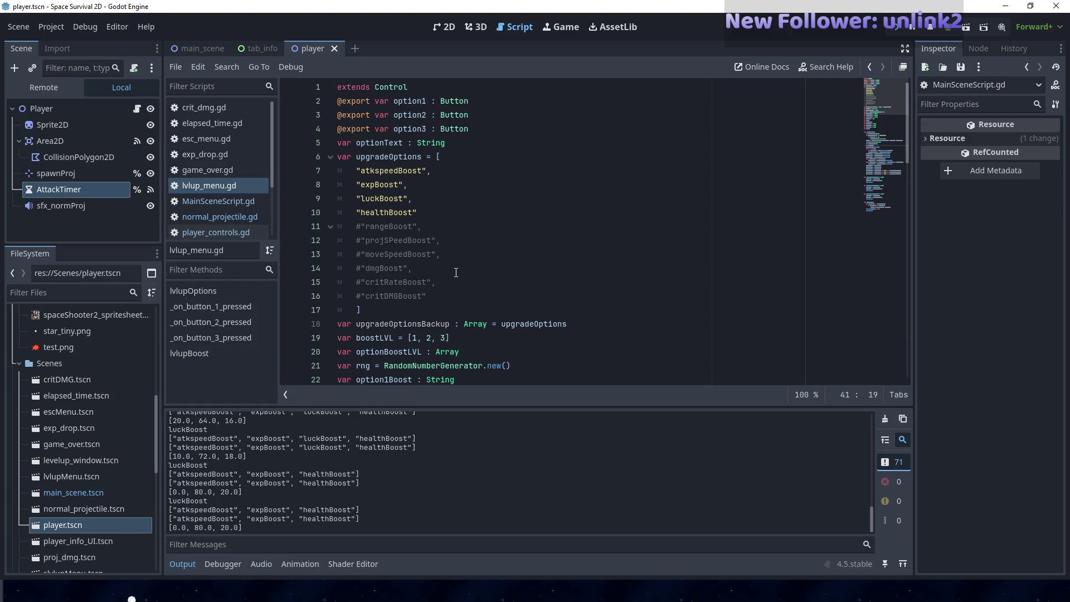
- Stop the game and select the '= upgradeOptions' assignment of upgradeOptionsBackup on line 18
scroll(452, 276, "down", 2)
scroll(451, 276, "up", 2)
key("F8")
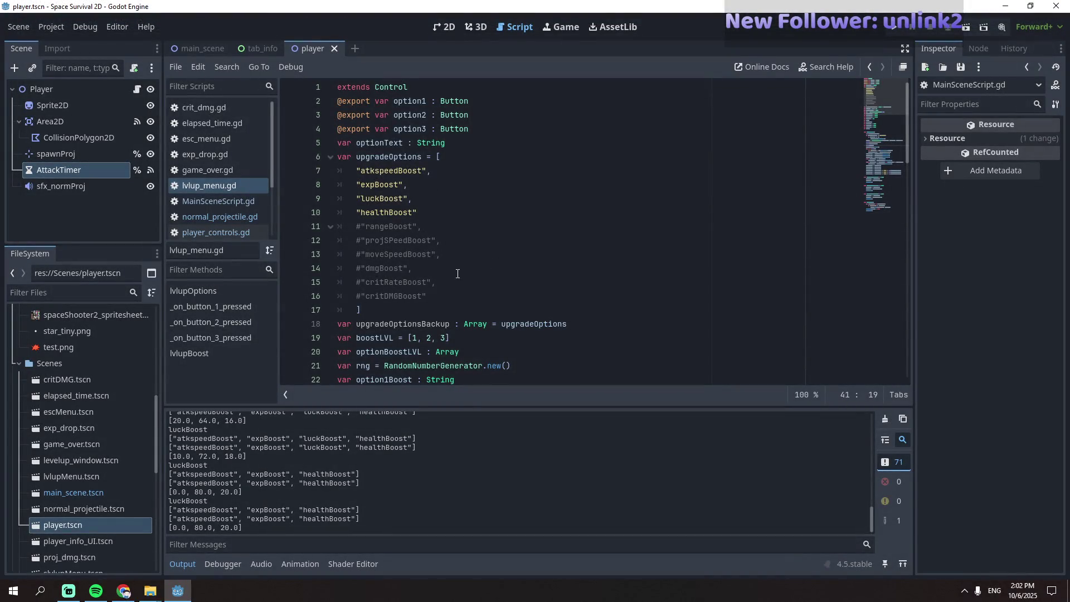
scroll(457, 274, "down", 2)
scroll(457, 274, "up", 2)
scroll(452, 279, "down", 2)
mouse_move(584, 239)
left_mouse_down()
mouse_move(454, 240)
mouse_move(486, 241)
left_mouse_up()
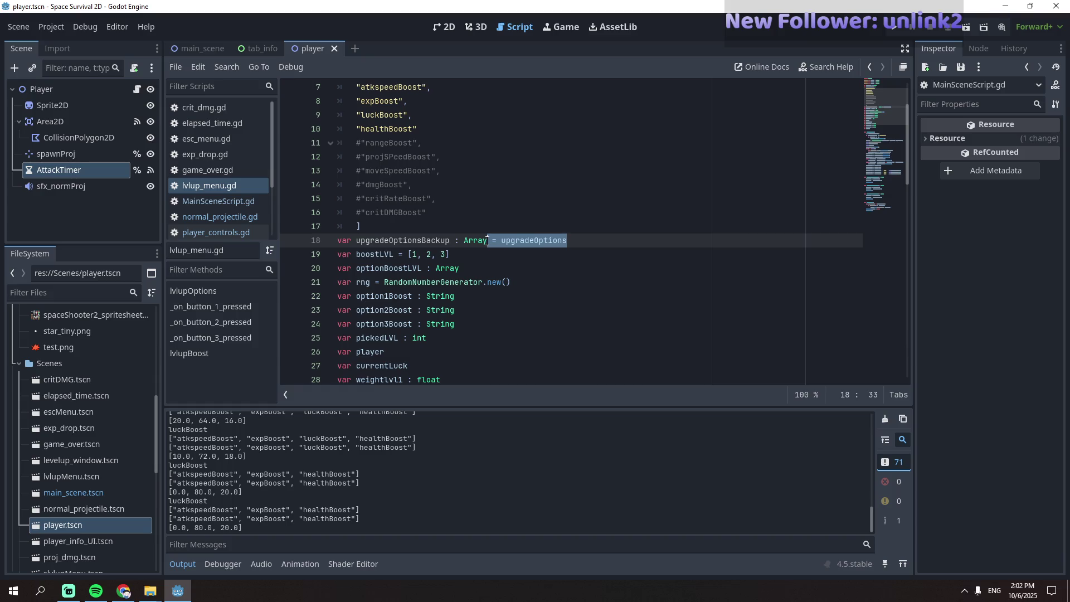
- Delete the upgradeOptionsBackup declaration and its assignment
key("BackSpace")
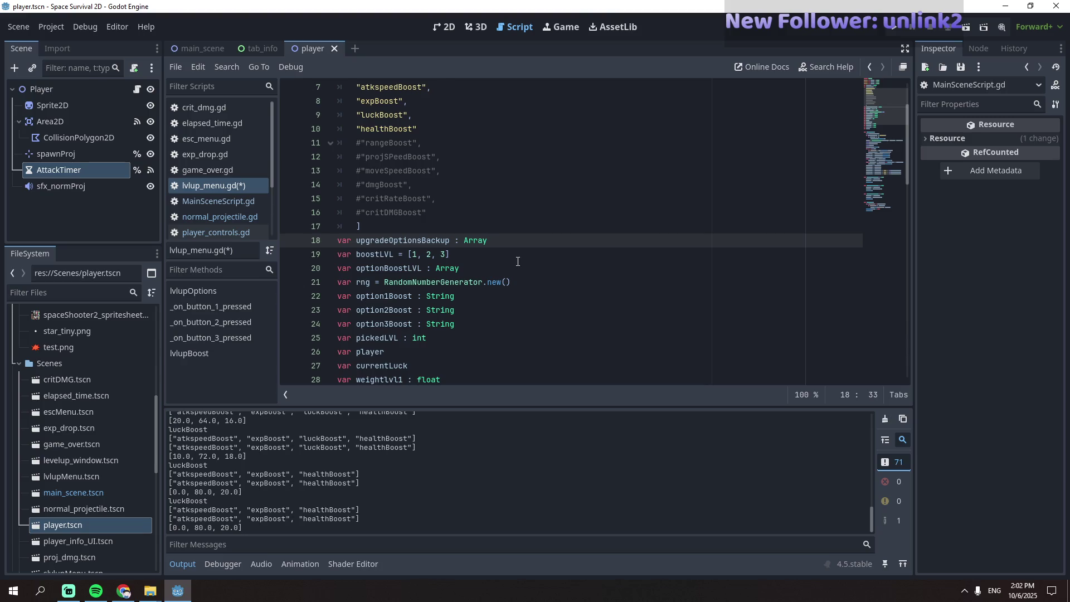
scroll(517, 262, "up", 2)
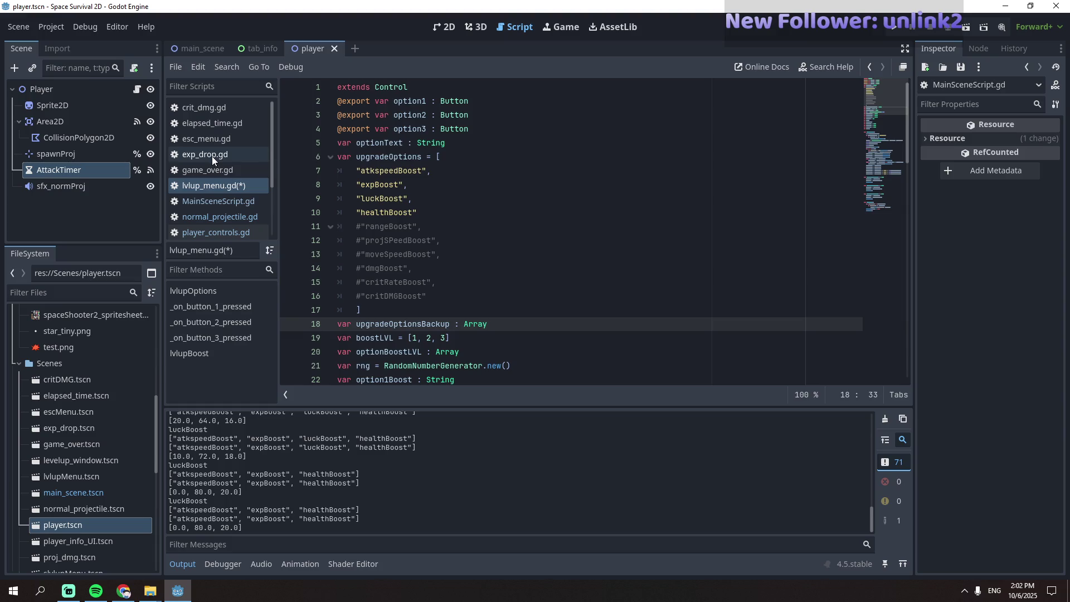
left_click_drag(503, 322, 333, 324)
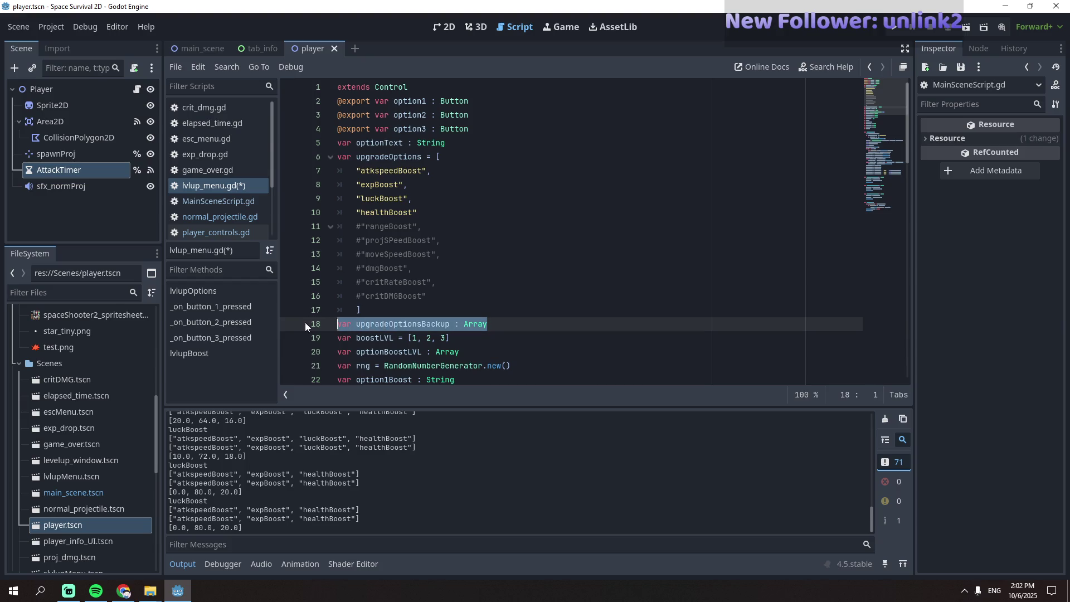
key("BackSpace")
key("BackSpace")
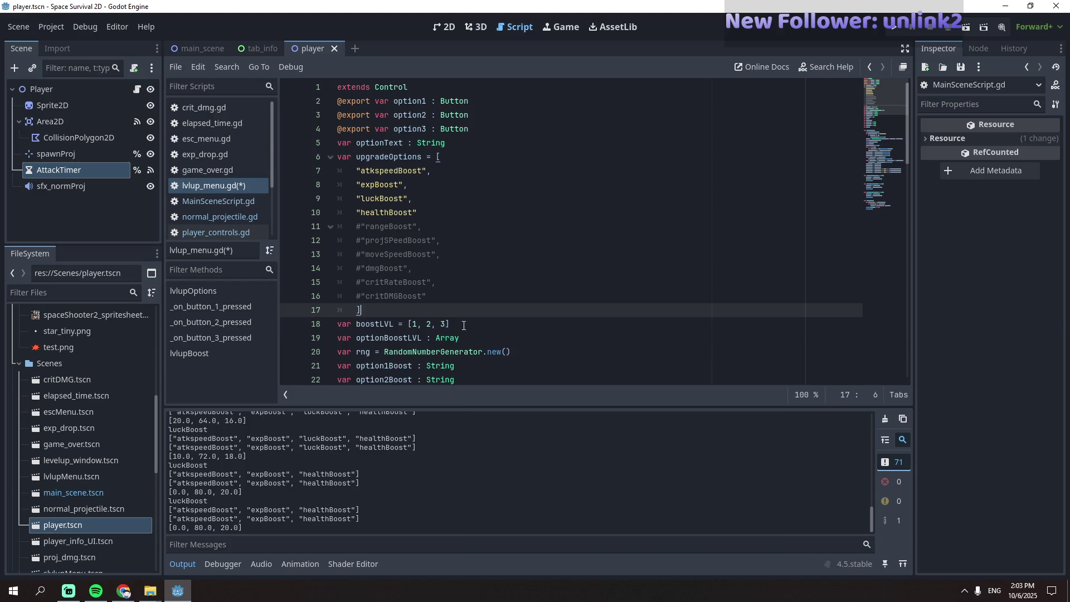
- Remove the print(upgradeOptionsBackup) debug line and save lvlup_menu.gd
left_click(360, 296)
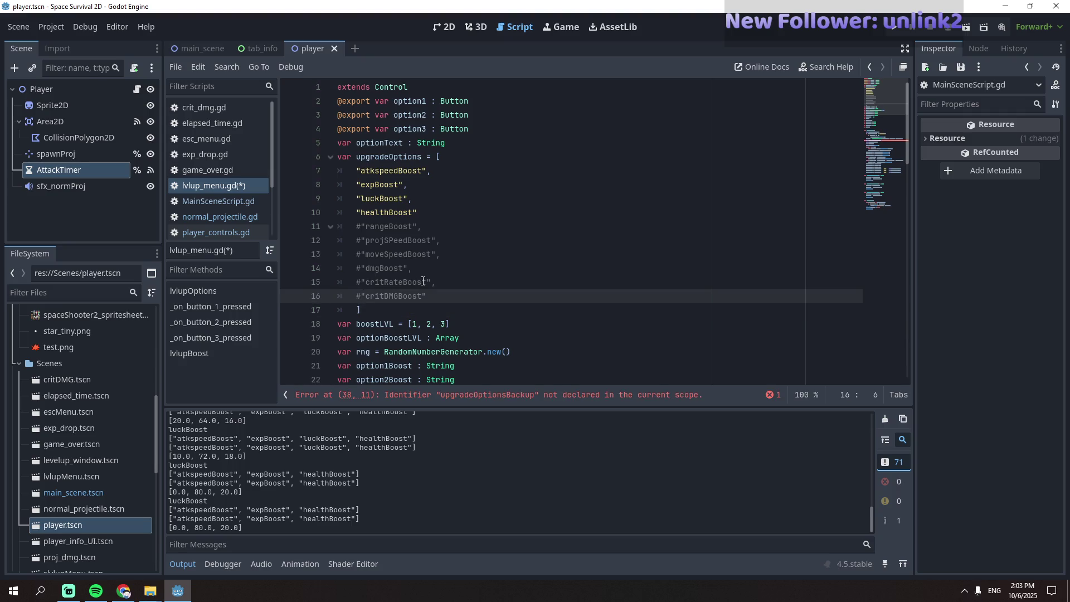
scroll(424, 281, "down", 2)
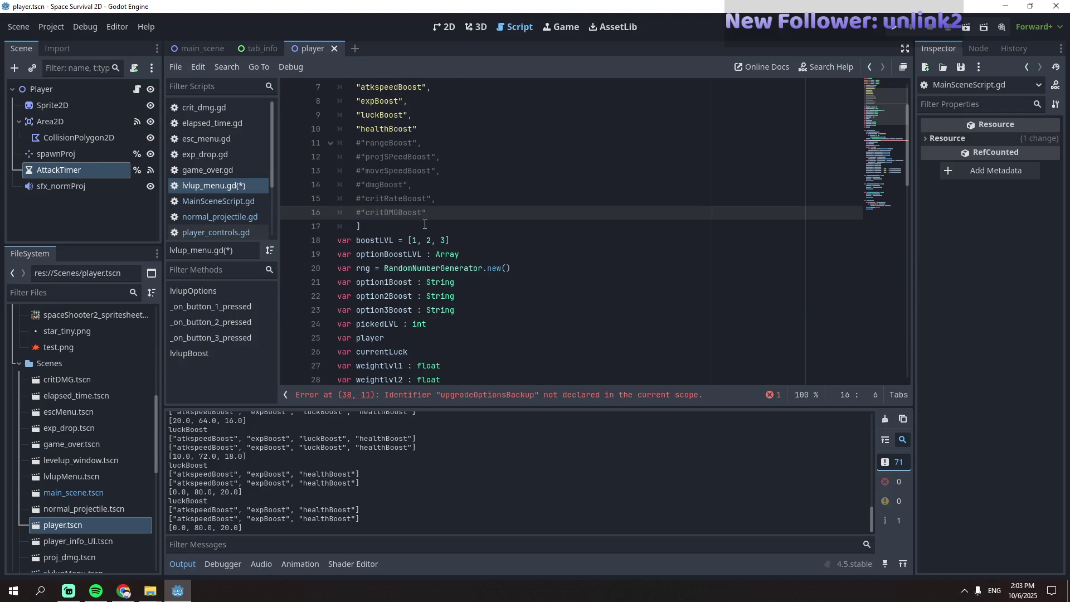
scroll(426, 216, "down", 5)
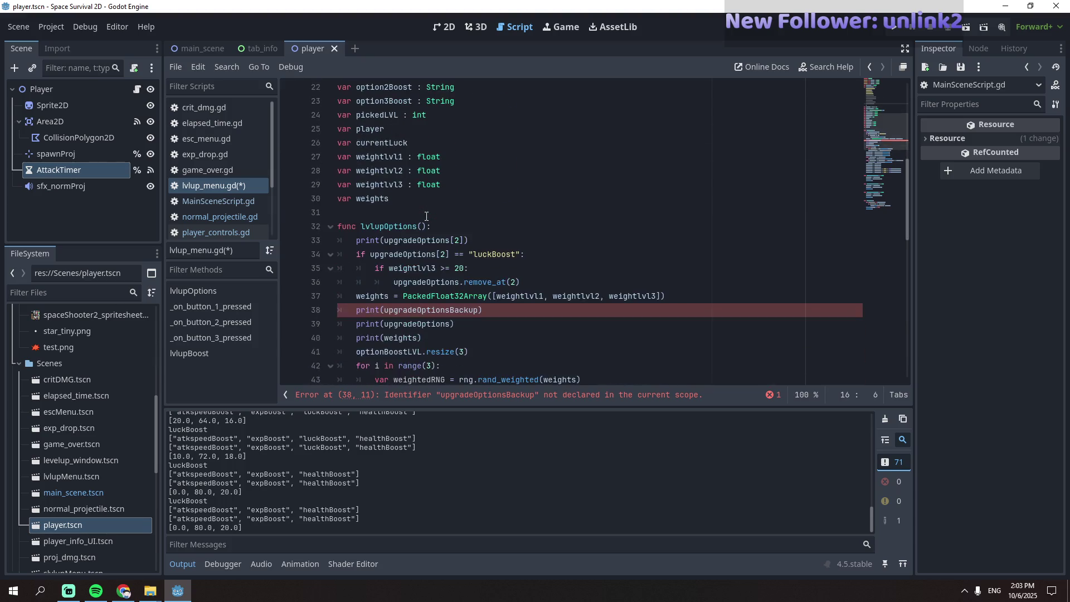
left_click_drag(490, 316, 296, 304)
key("BackSpace")
key("BackSpace")
left_click(485, 215)
key("ctrl+s")
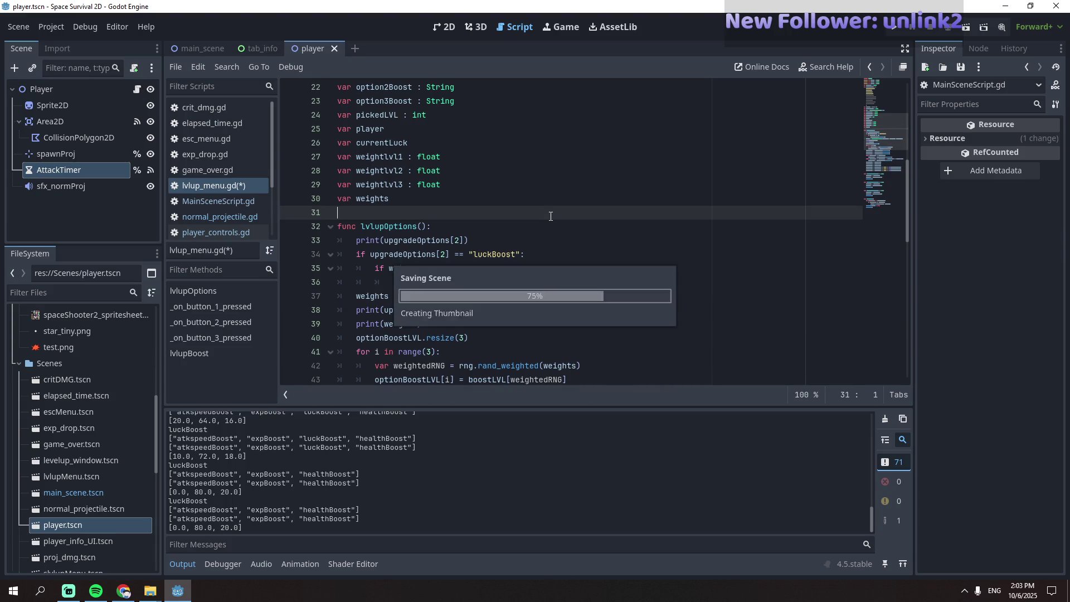
- Remove the print(upgradeOptions[2]), print(upgradeOptions) and print(weights) debug lines and save
left_click_drag(493, 240, 331, 246)
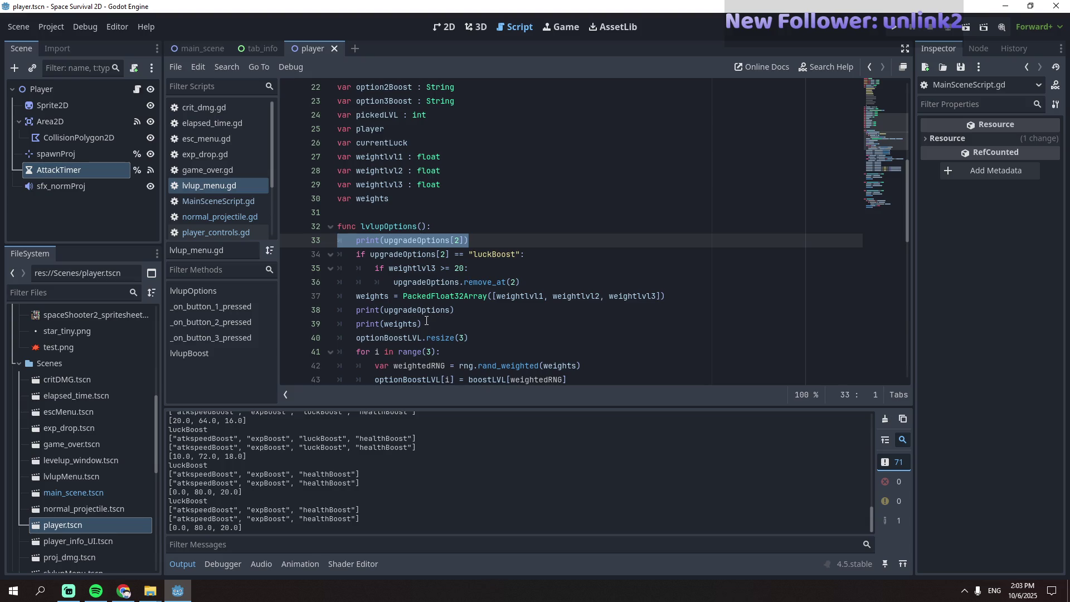
key("BackSpace")
key("BackSpace")
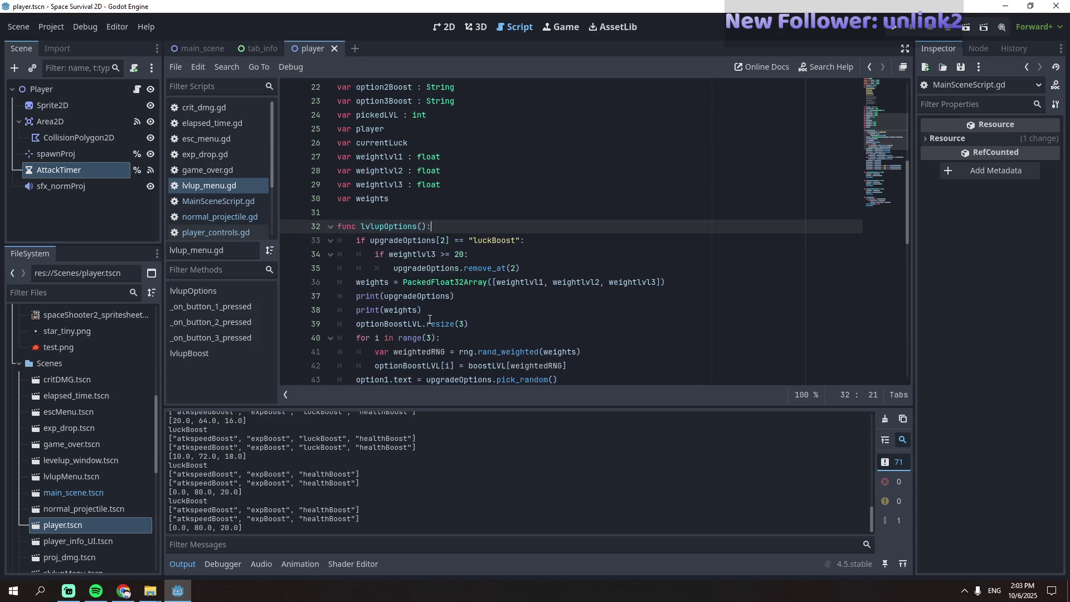
mouse_move(430, 312)
left_mouse_down()
mouse_move(402, 284)
mouse_move(277, 296)
left_mouse_up()
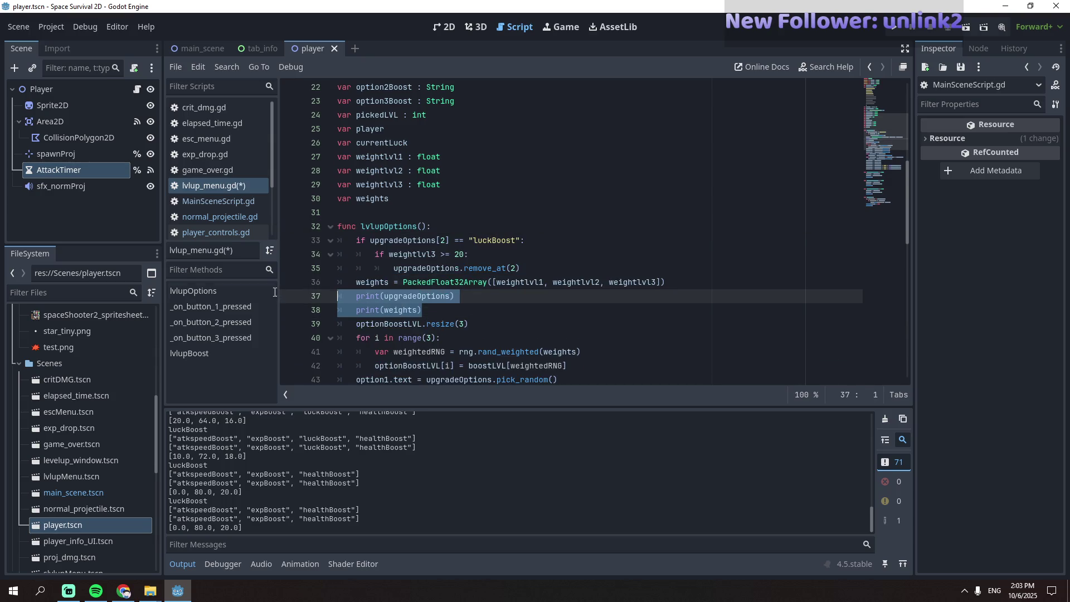
key("BackSpace")
key("BackSpace")
scroll(637, 259, "down", 4)
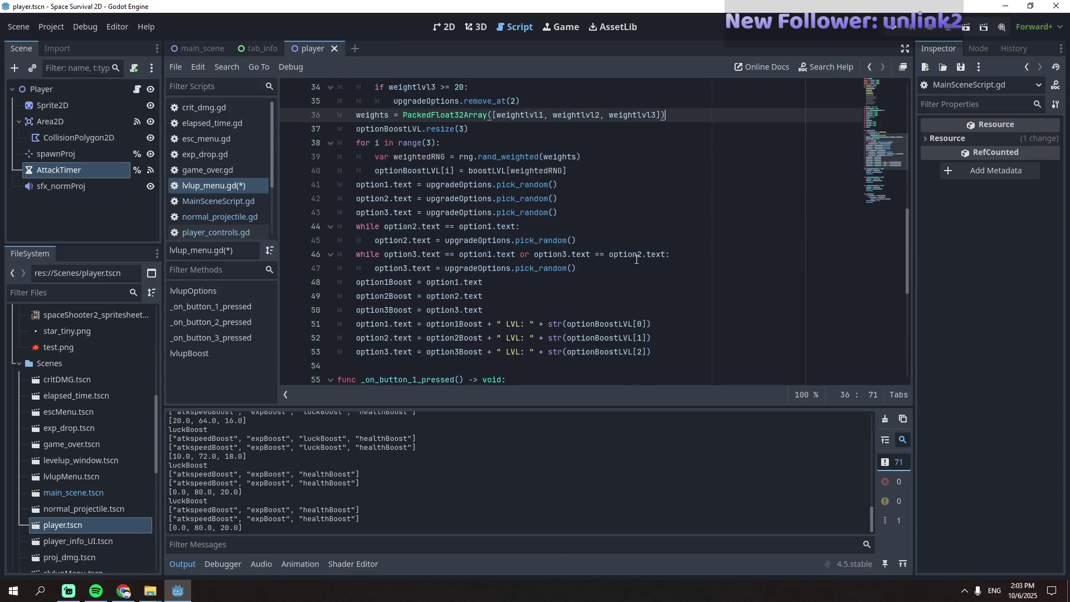
scroll(637, 259, "down", 2)
key("ctrl+s")
scroll(481, 173, "up", 3)
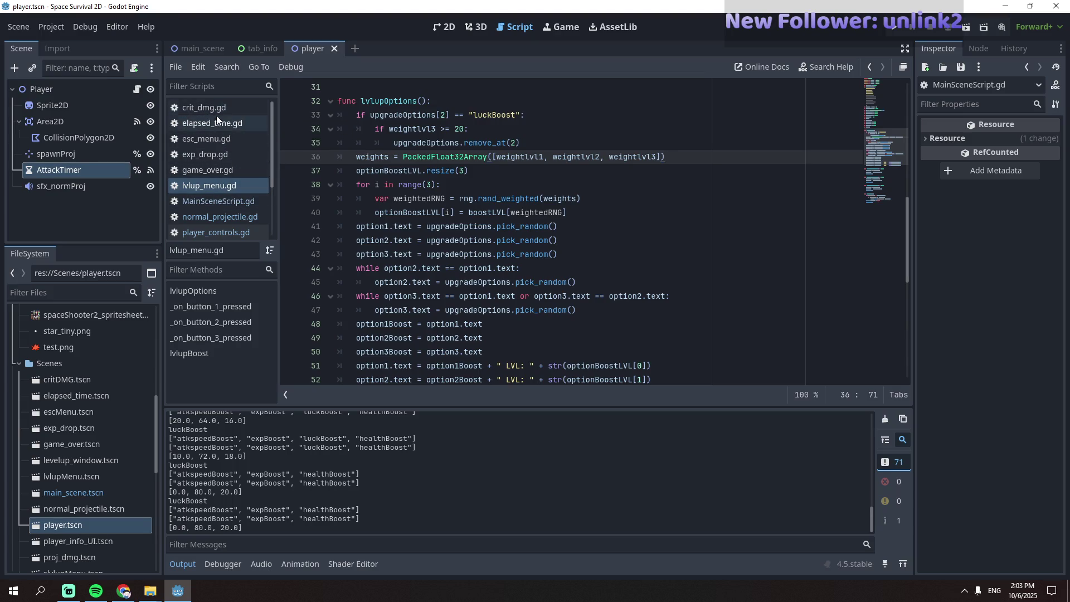
mouse_move(249, 47)
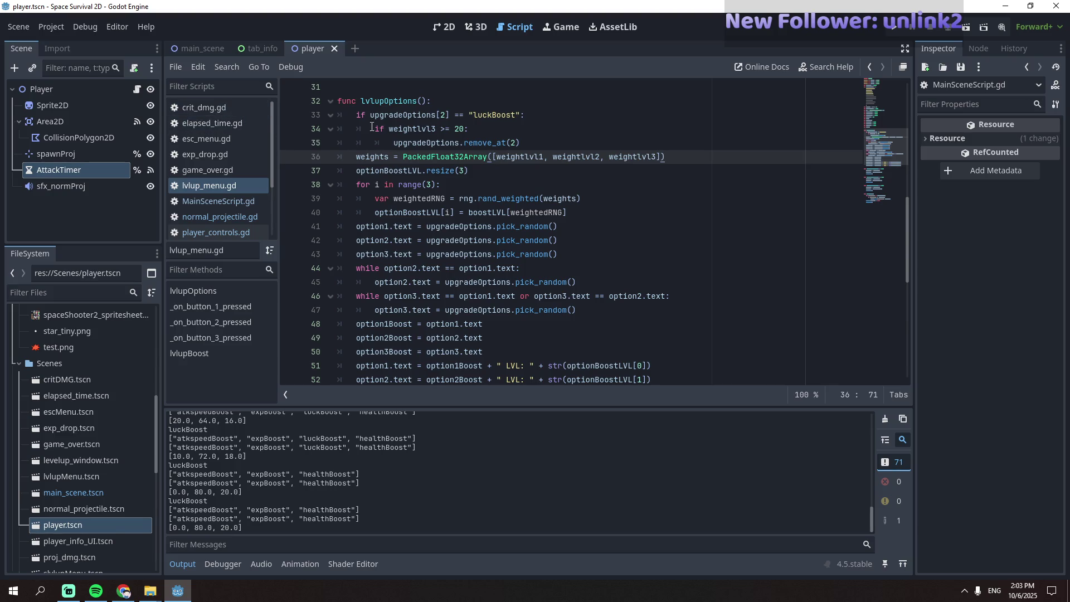
scroll(359, 134, "up", 10)
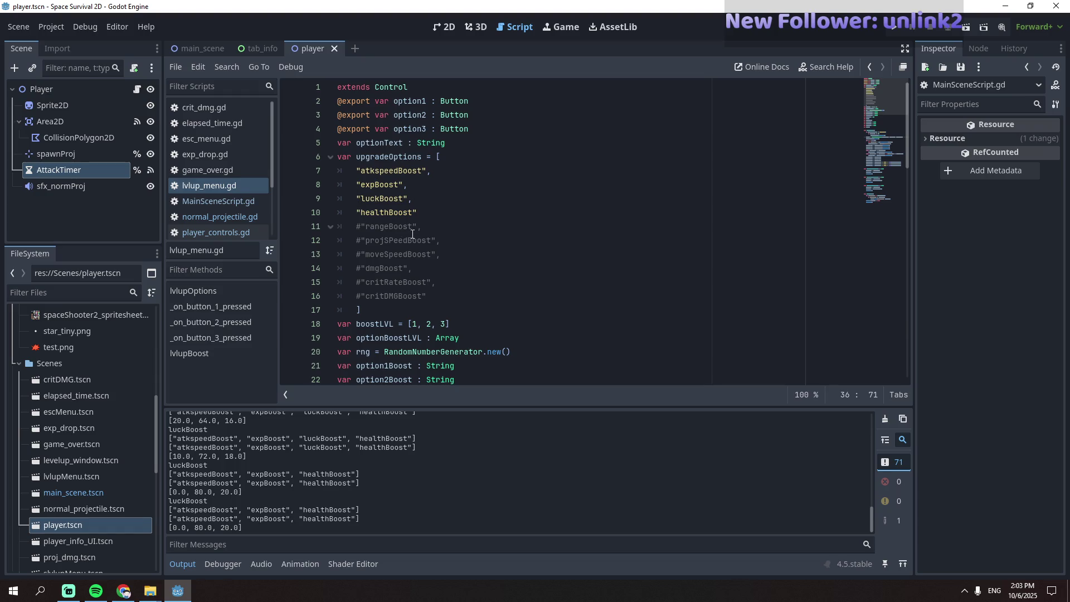
- Uncomment the six extra boost entries on lines 11–16 of upgradeOptions
left_click_drag(358, 229, 435, 296)
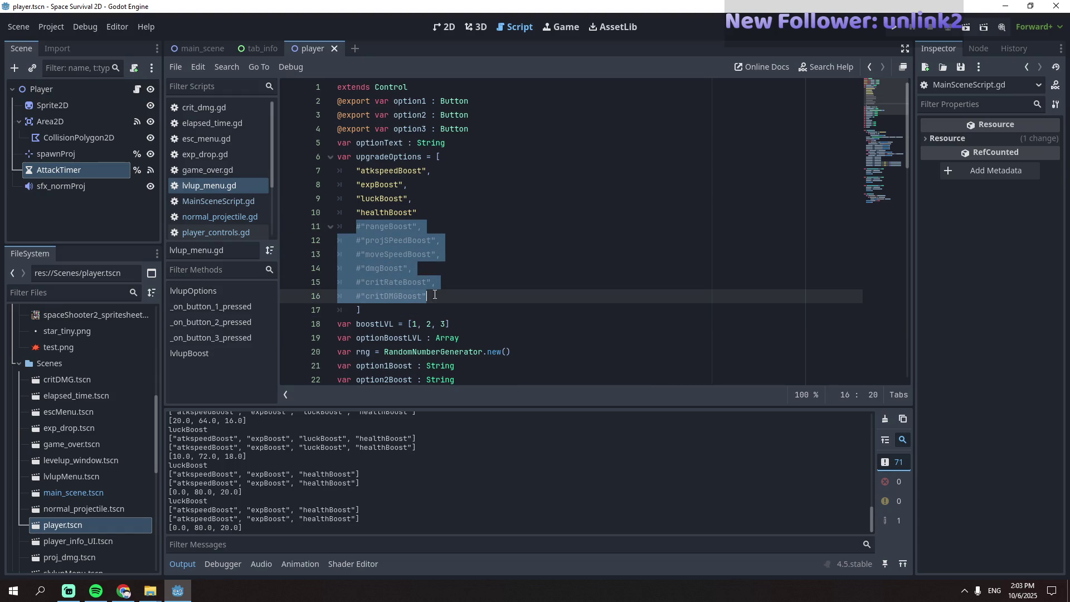
key("ctrl+k")
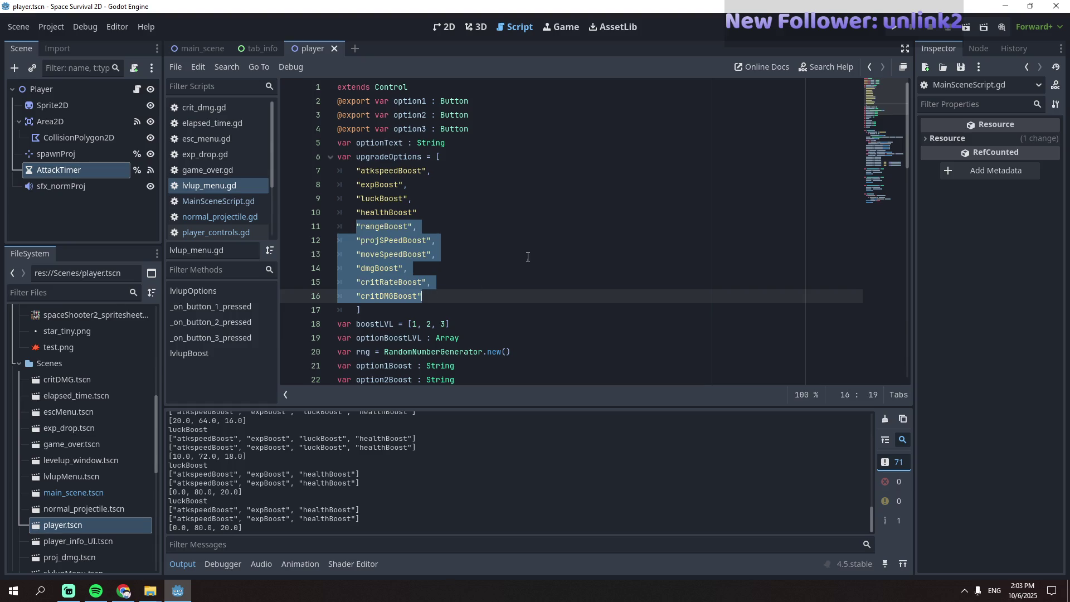
left_click(528, 257)
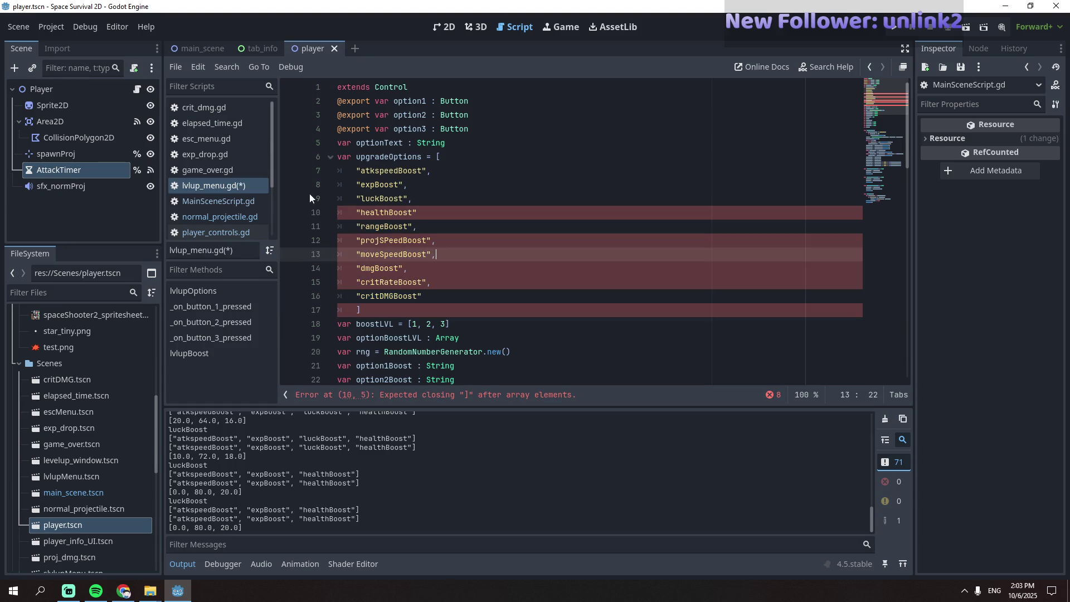
- Add the missing comma after "healthBoost" and save lvlup_menu.gd
left_click(438, 297)
left_click(438, 307)
left_click(447, 226)
left_click(447, 212)
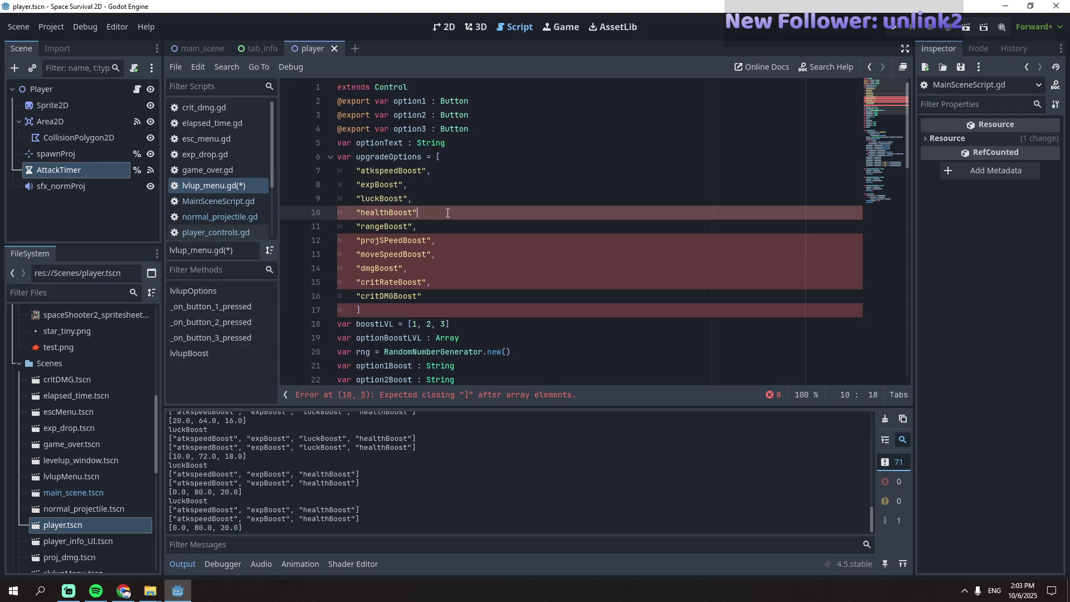
type(",")
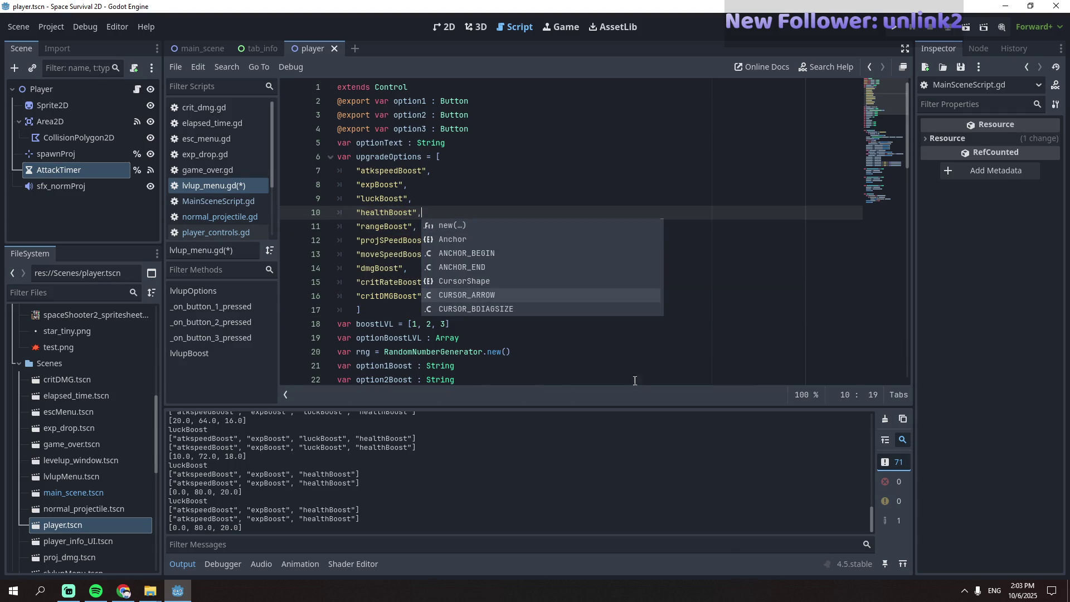
left_click(652, 355)
key("ctrl+s")
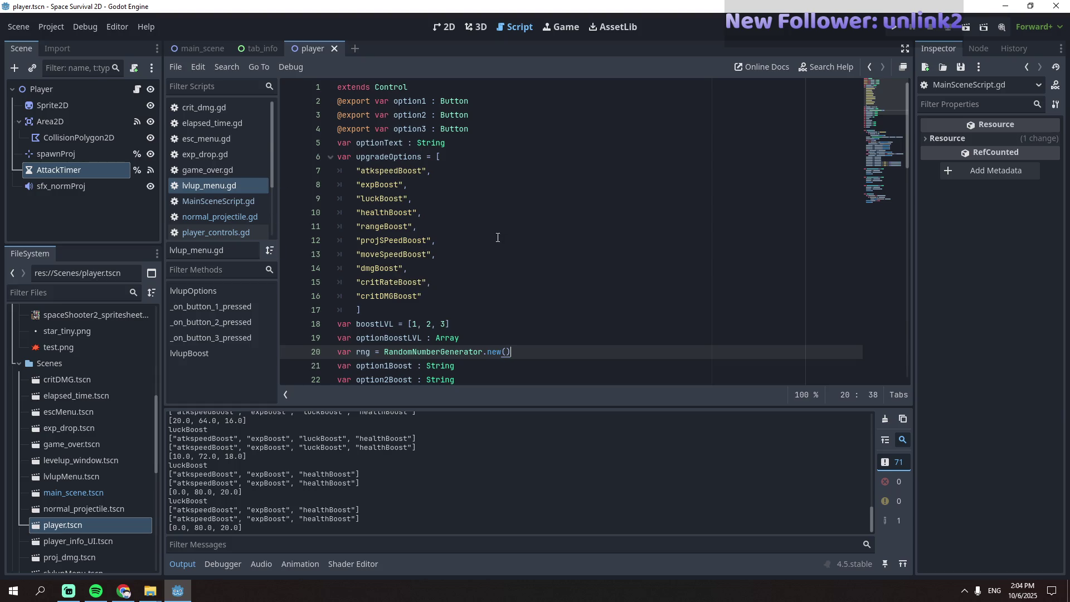
scroll(485, 249, "down", 5)
scroll(485, 249, "down", 4)
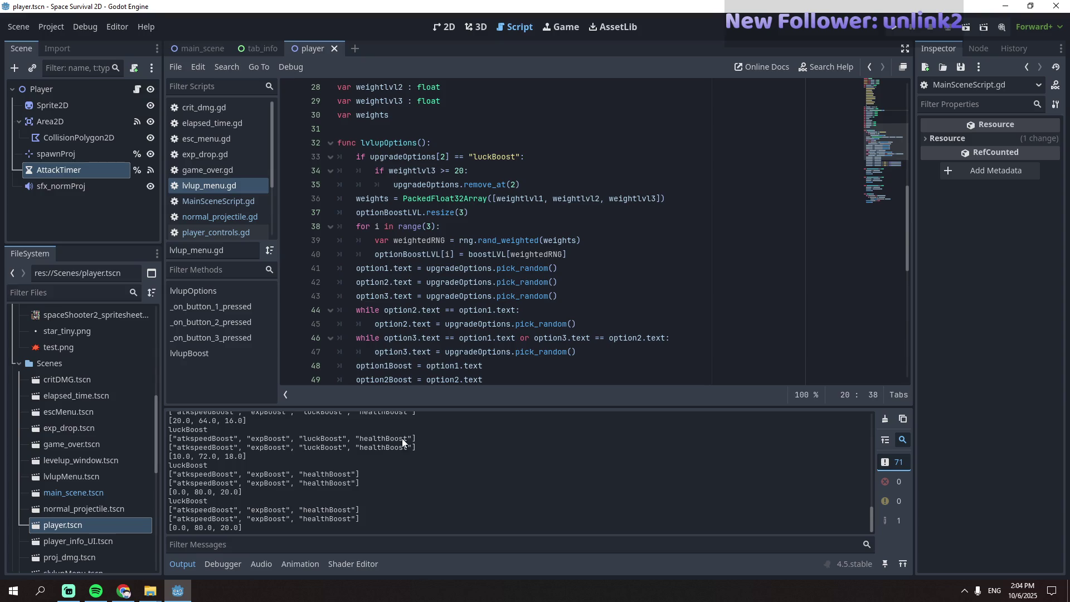
- Scroll through the Output log and script list, then switch to tab_info.gd
scroll(398, 447, "up", 3)
scroll(398, 447, "up", 2)
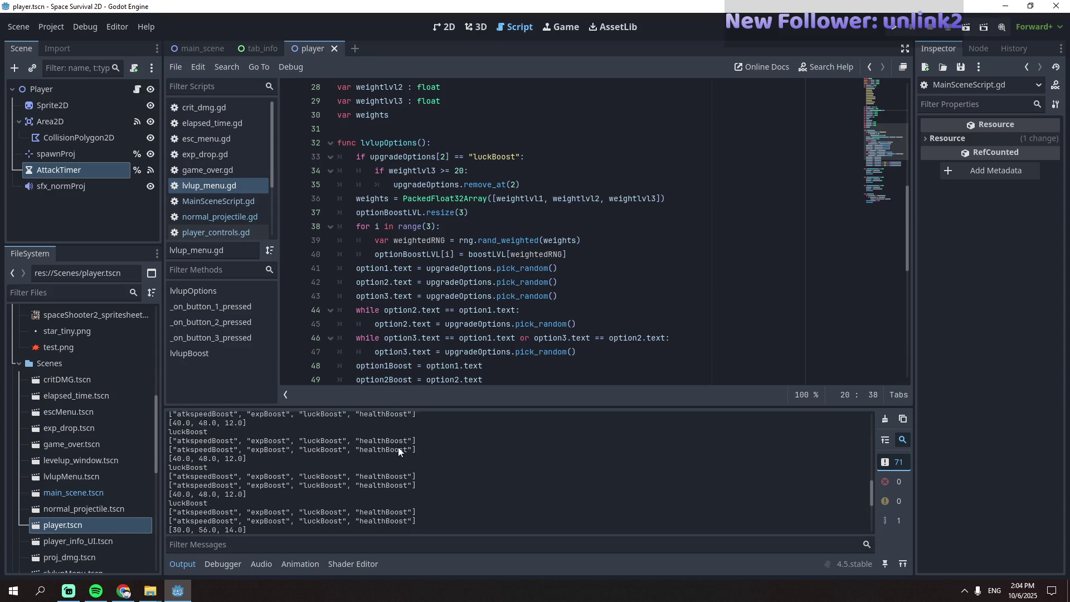
scroll(500, 250, "up", 9)
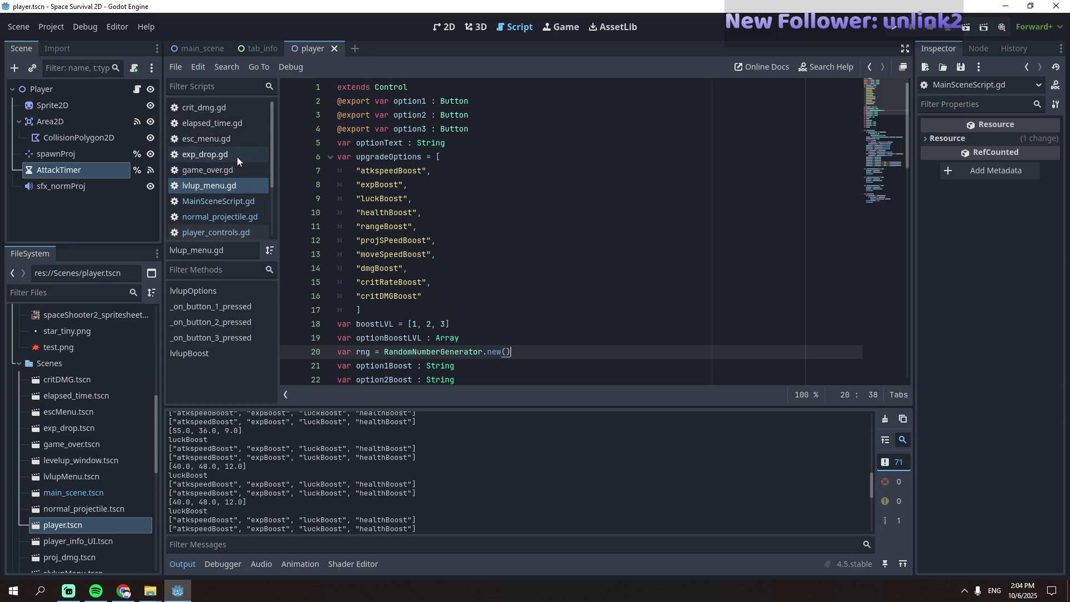
scroll(466, 237, "down", 4)
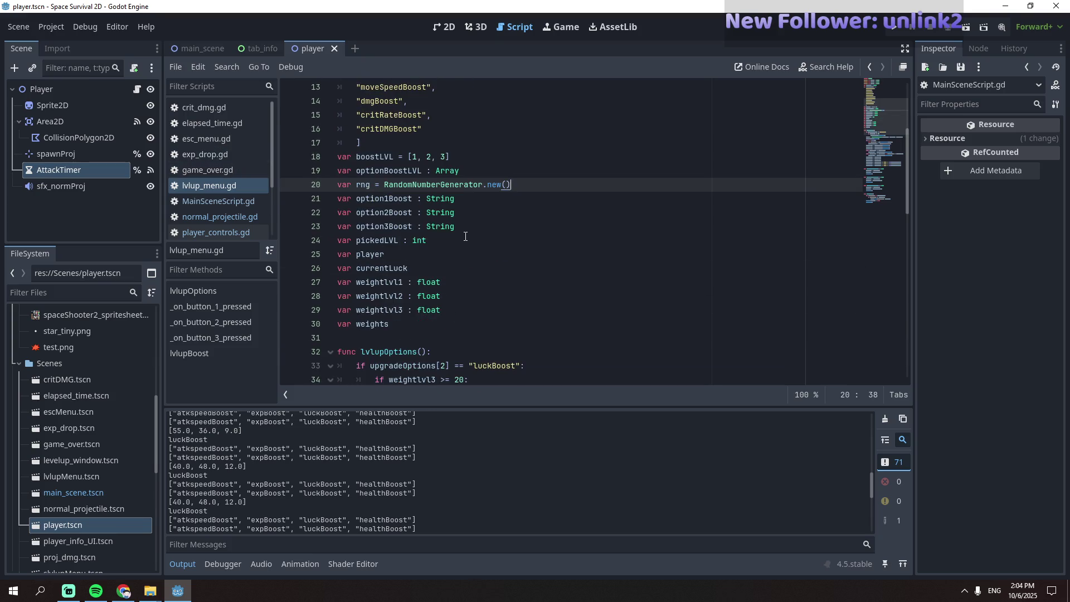
scroll(213, 203, "down", 3)
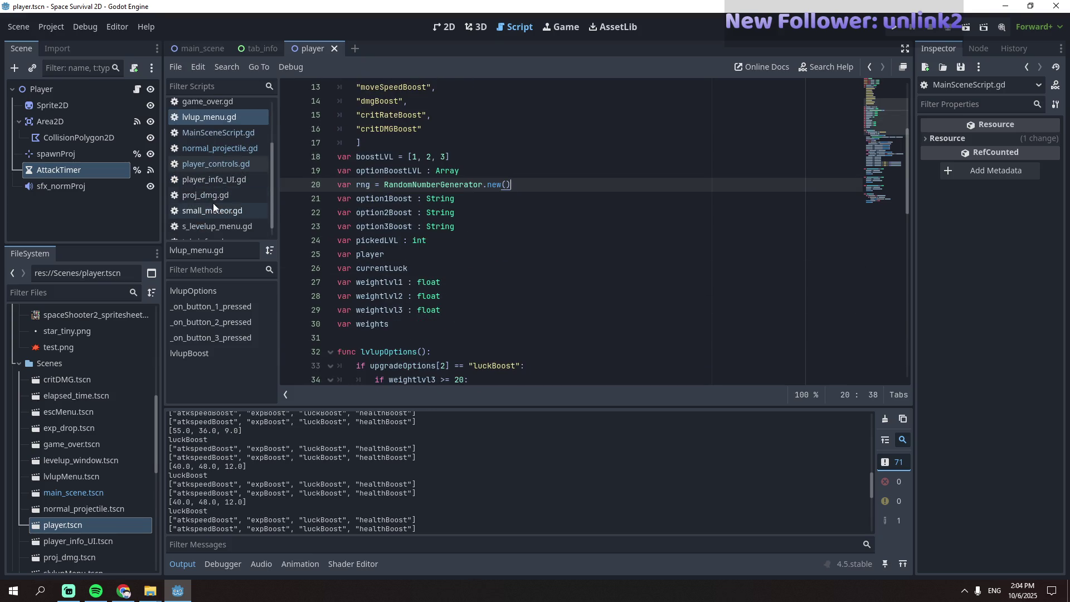
left_click(202, 230)
- Make the luck label read "Luck: lvl" + str(Luck - 3)
scroll(596, 280, "down", 4)
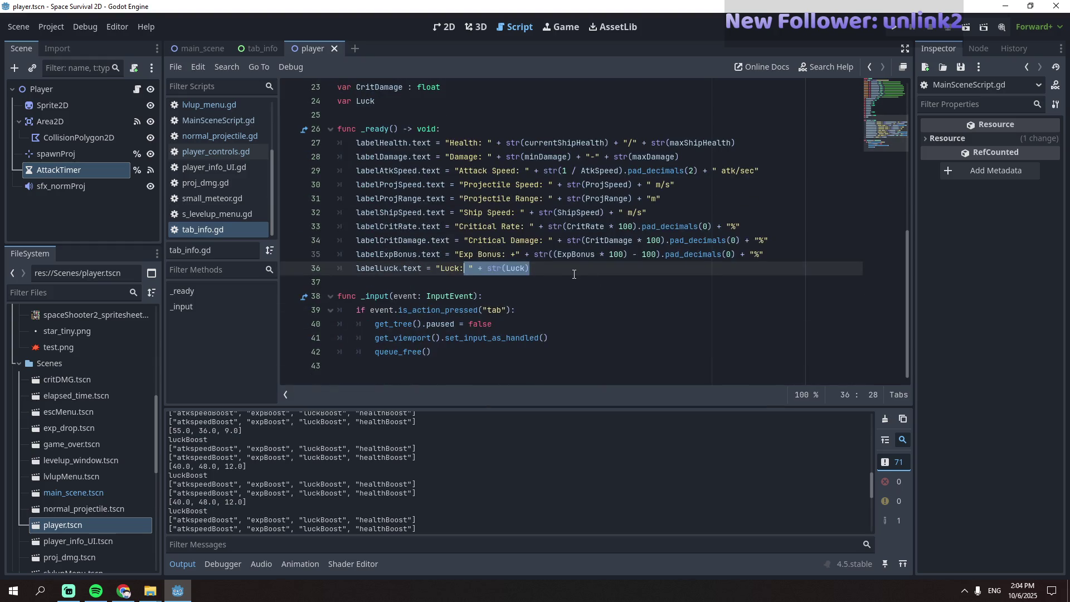
left_click(535, 270)
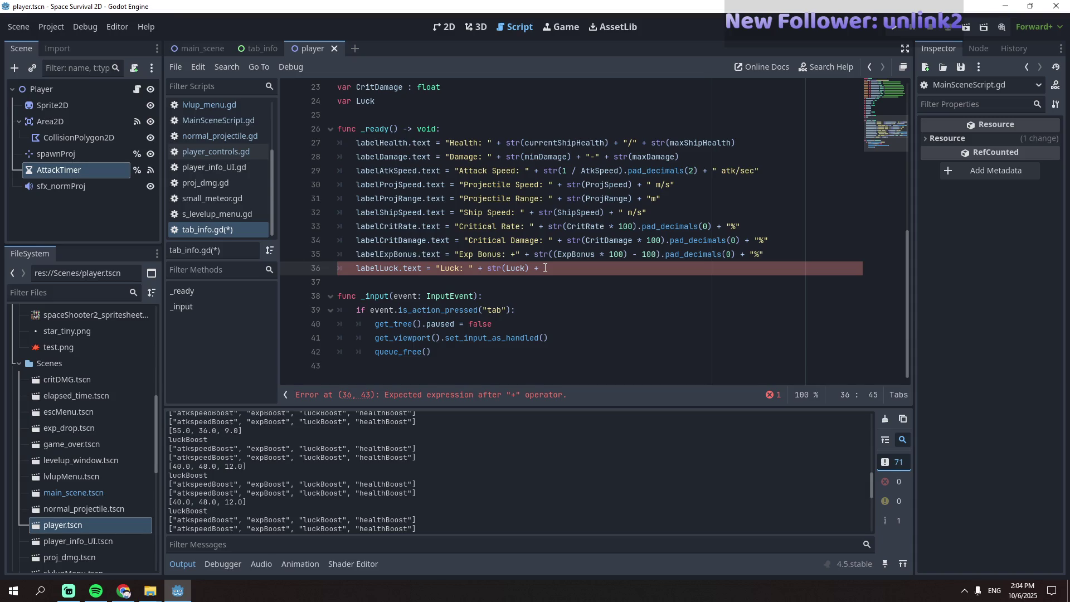
type("+")
type("if")
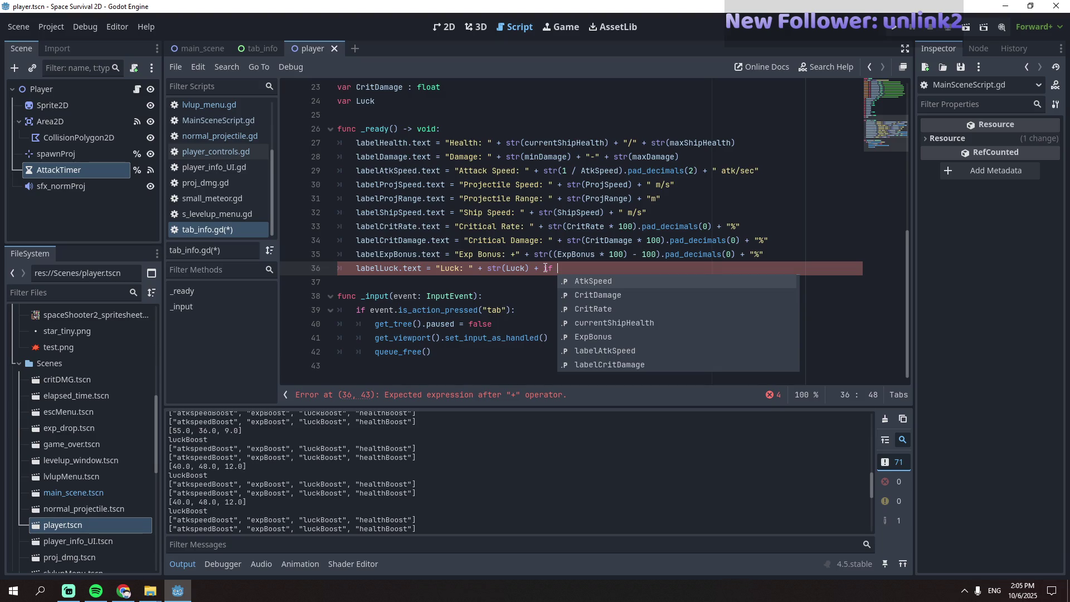
left_click(527, 269)
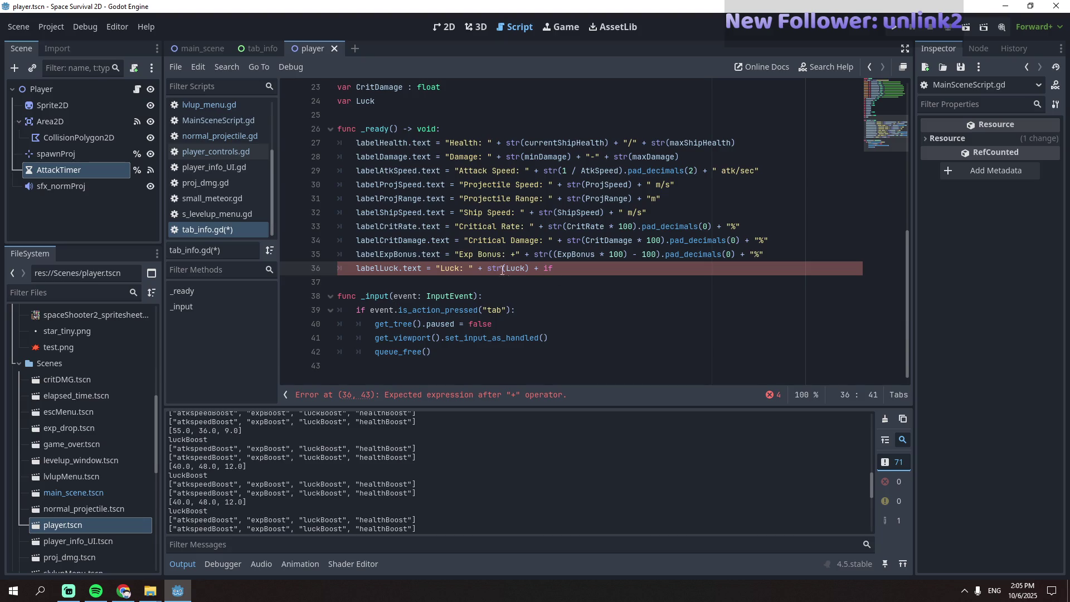
left_click(470, 268)
type("lvl")
left_click(542, 269)
type("- 1")
key("BackSpace")
type("2")
left_click(590, 269)
double_click(555, 268)
type("3")
left_click(595, 268)
- Draft an if Luck >= 20 check adding "(Max LVL)", split it onto lines, then delete it
type("uck")
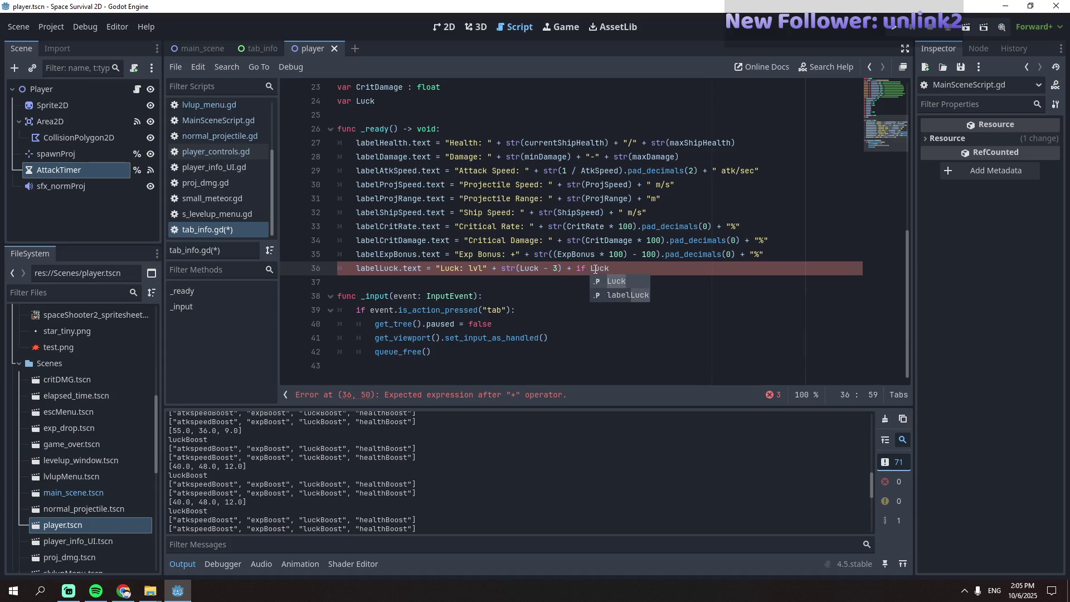
type(" >")
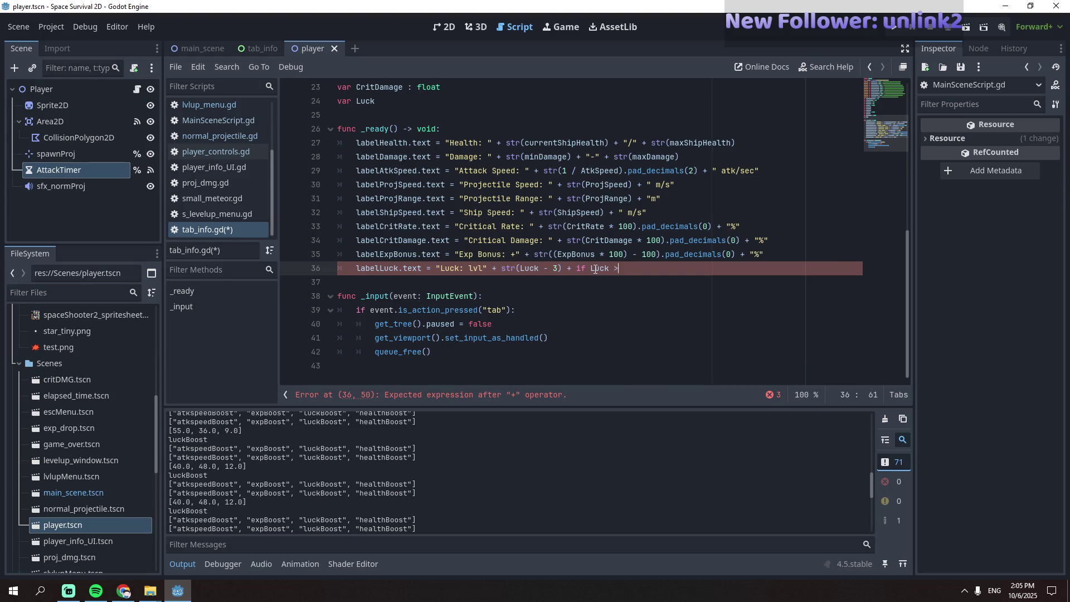
type("= 20")
type(": ")
type("(")
key("BackSpace")
type("\"(Max LVL")
left_click(596, 309)
left_click(577, 269)
key("Return")
left_click(427, 282)
key("Return")
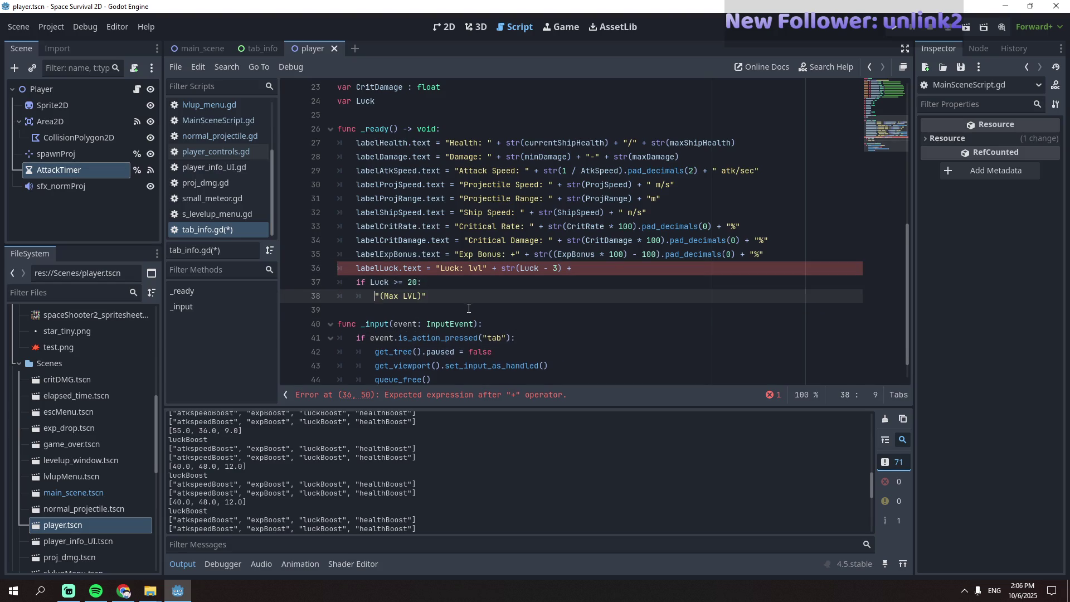
left_click(469, 309)
left_click(477, 296)
left_click_drag(445, 294, 335, 285)
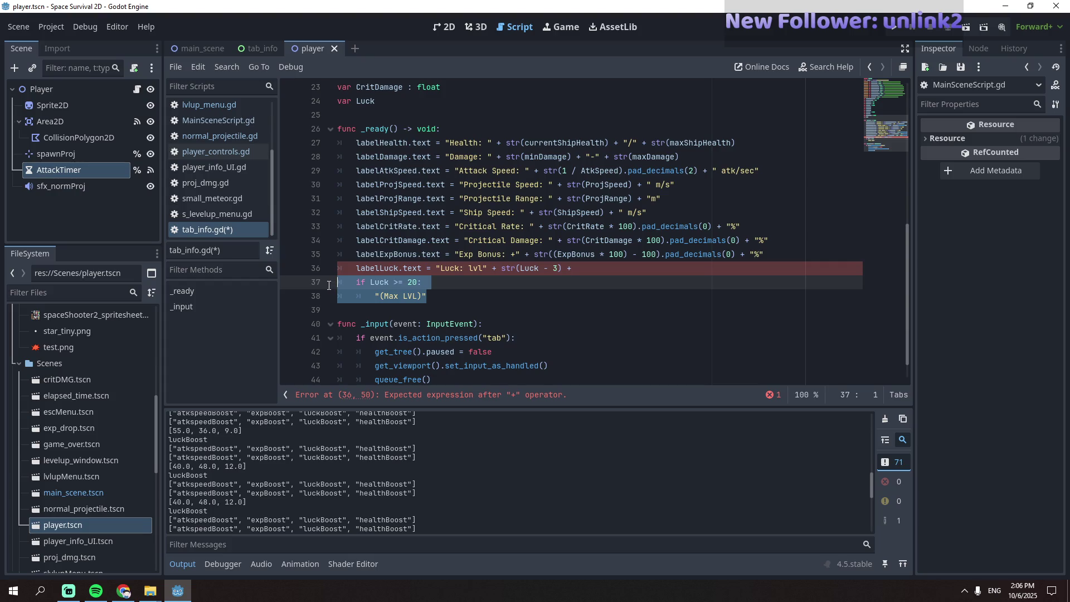
key("BackSpace")
key("BackSpace")
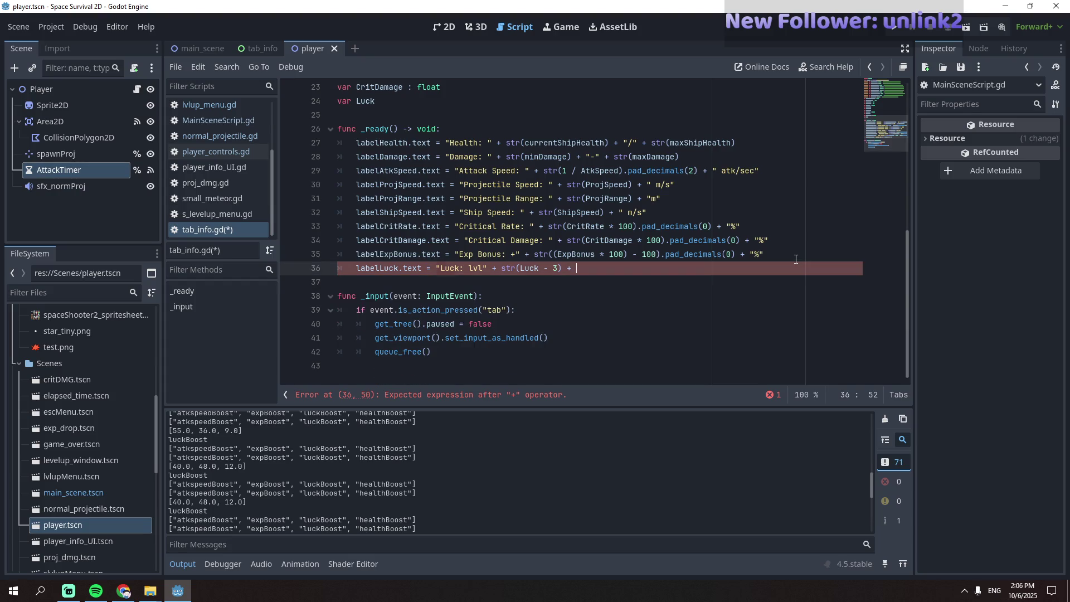
- Restore the if block and make it assign maxLuck = "(Max LVL)" when Luck >= 20
left_click(790, 255)
key("ctrl+z")
key("ctrl+z")
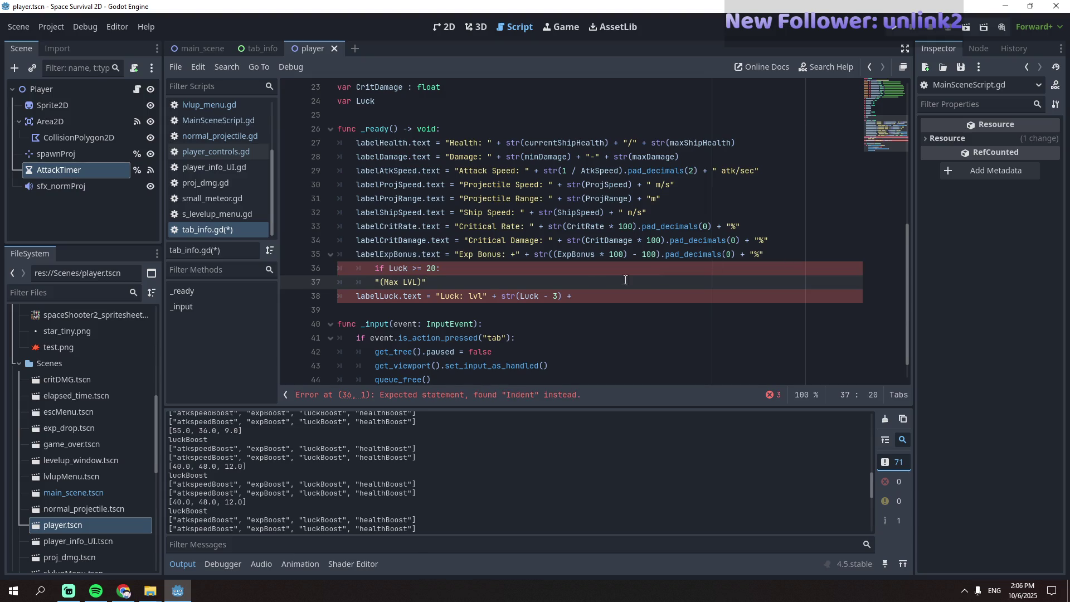
left_click(373, 285)
key("Tab")
type("var")
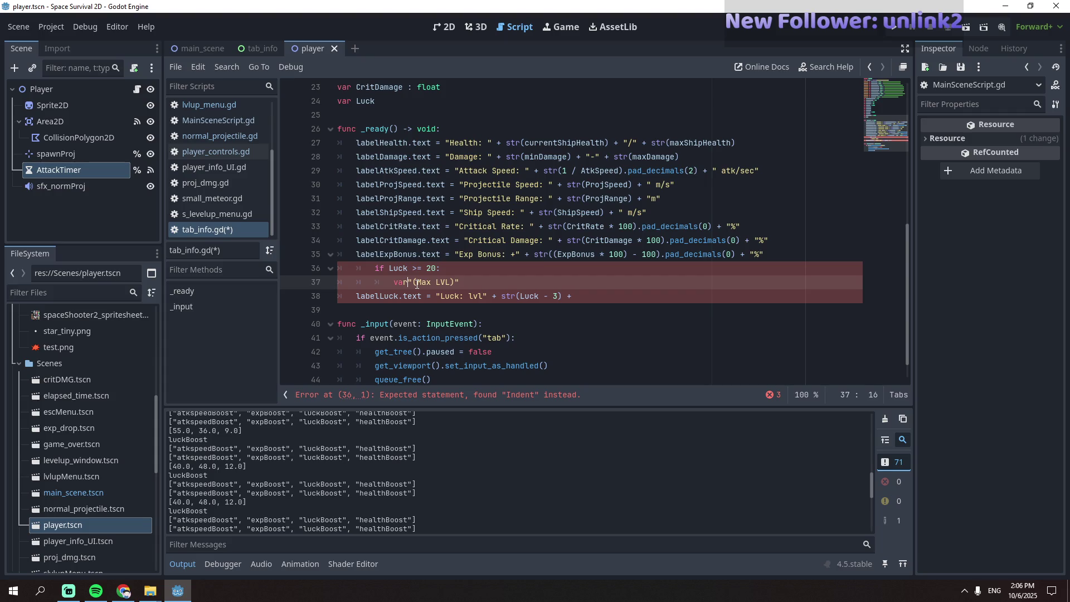
type(" maxlvl")
type(" =")
left_click(417, 285)
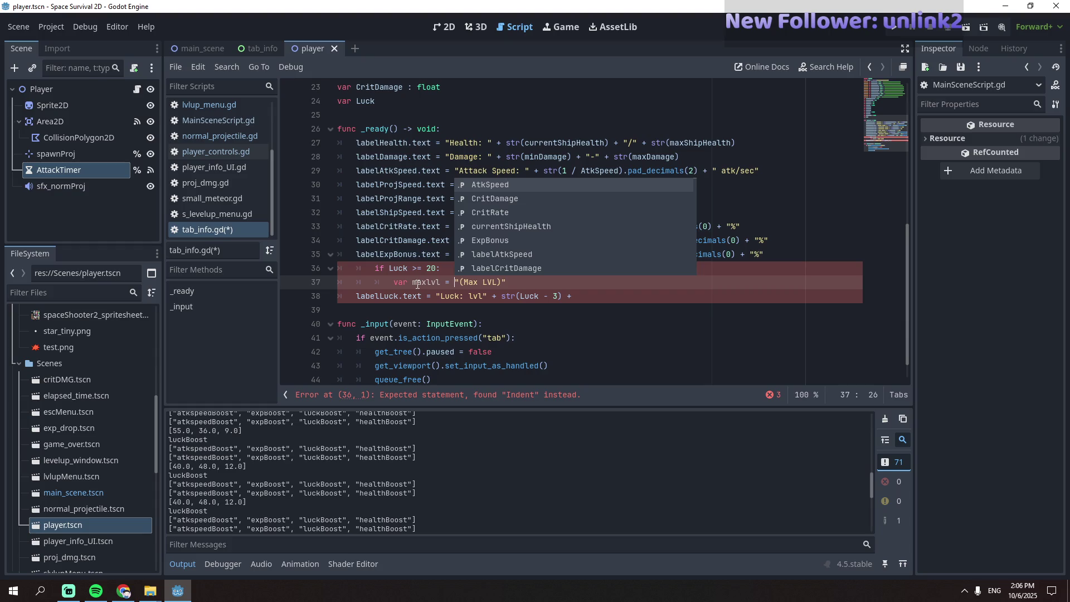
left_click_drag(443, 285, 427, 285)
type("Luck")
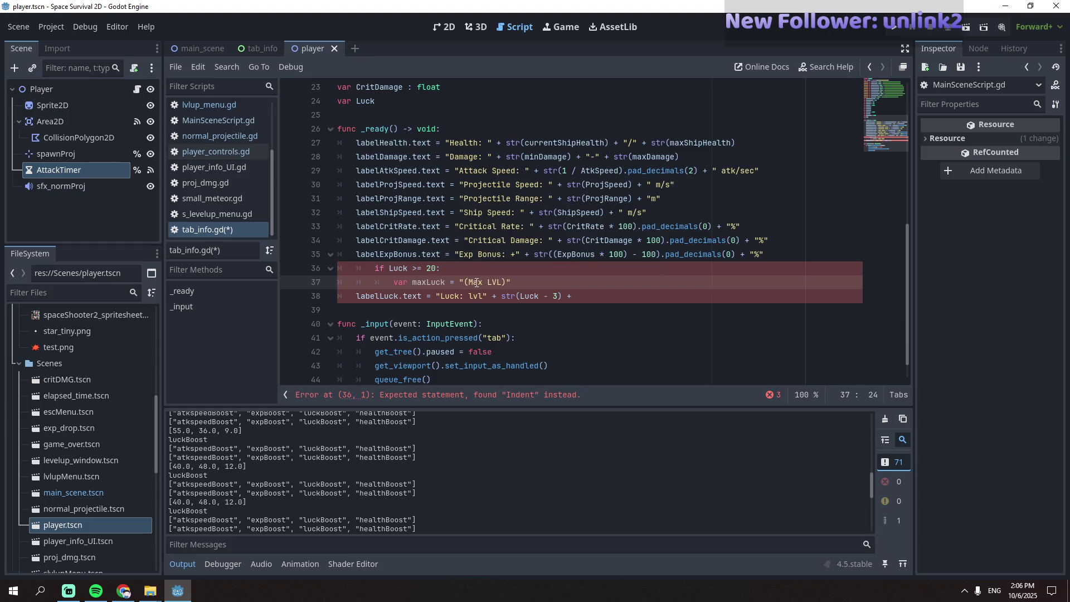
type(" : String")
left_click(514, 284)
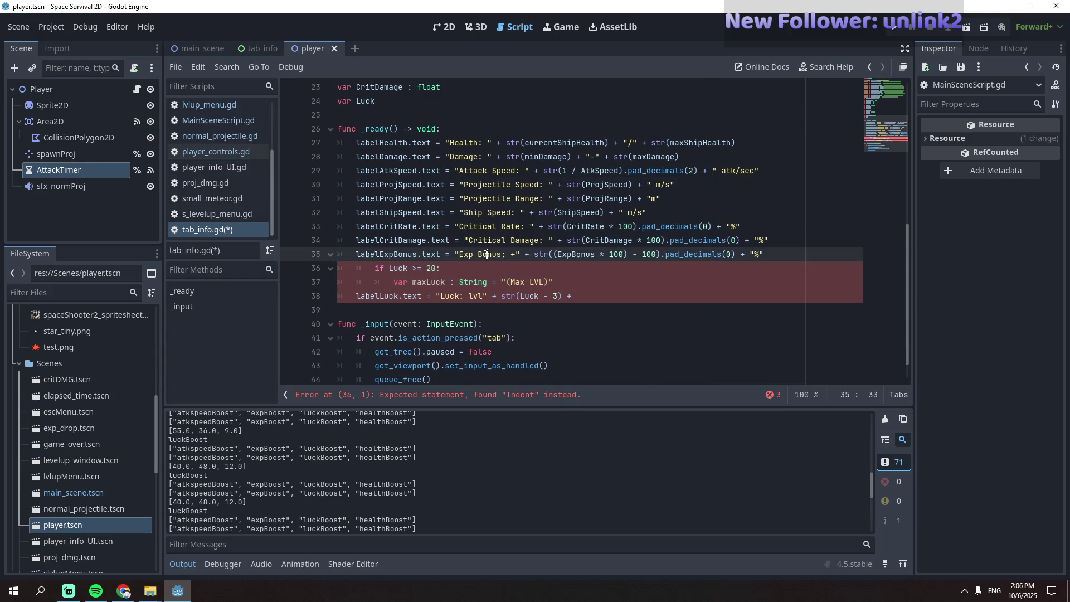
left_click(382, 288)
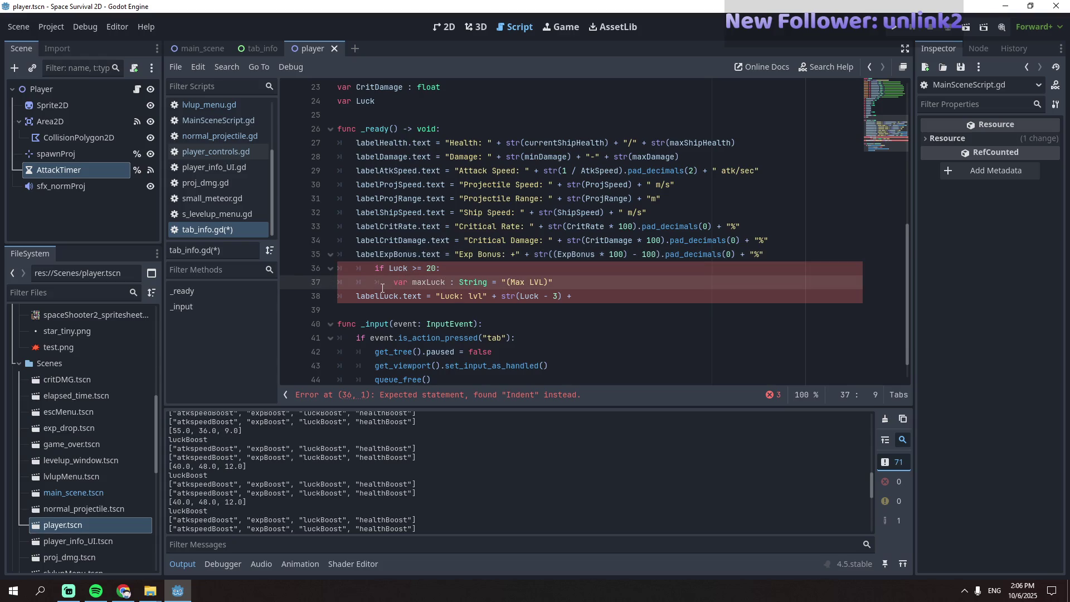
left_click_drag(413, 283, 394, 283)
key("Tab")
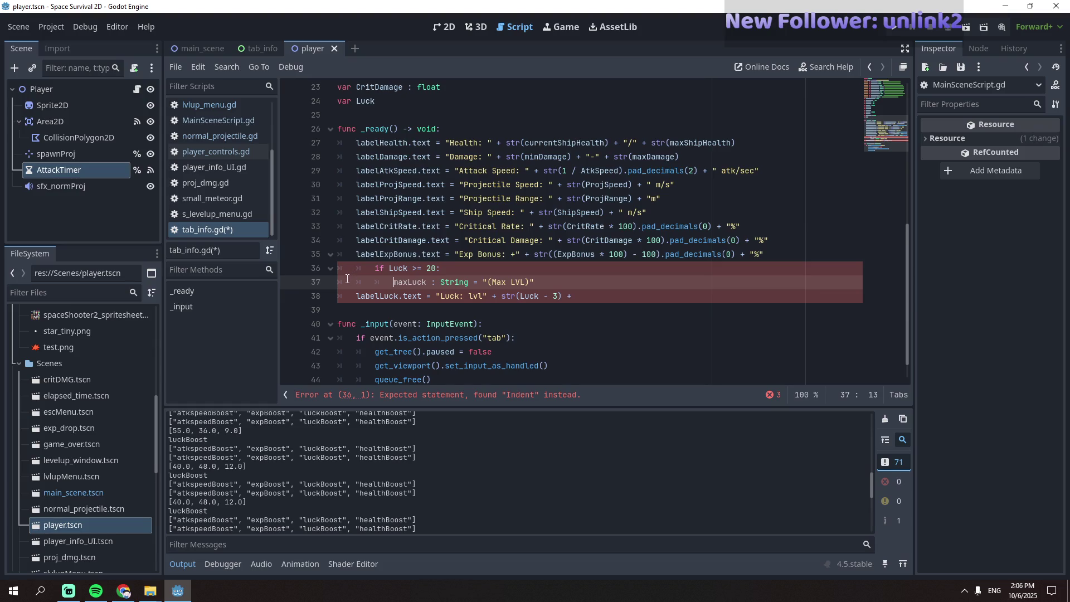
- Declare var maxLuck at the top of tab_info.gd and outdent the if block
left_click(428, 103)
key("Return")
type("v")
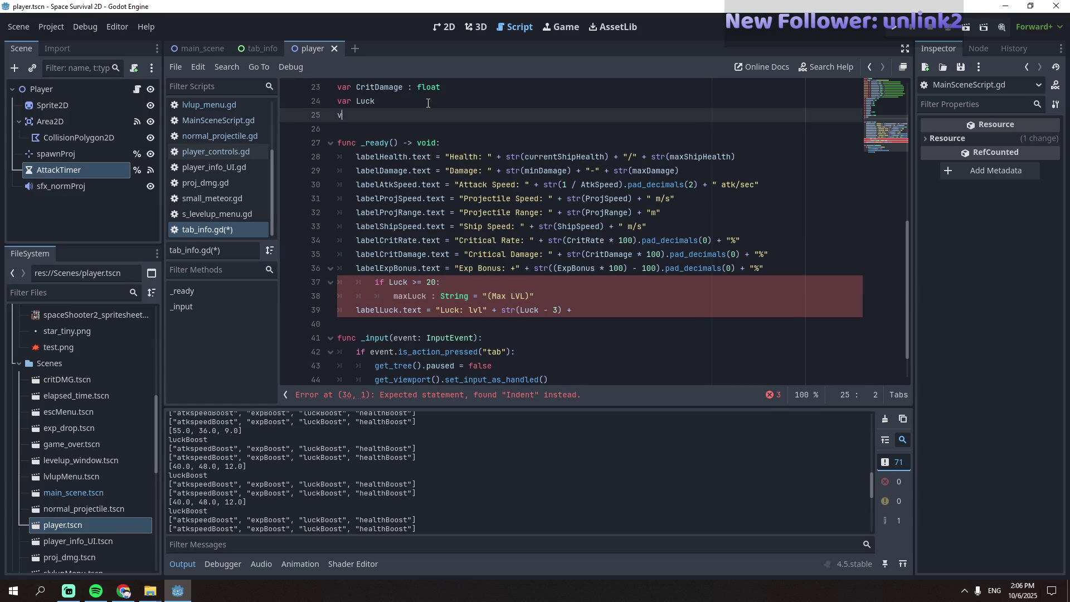
type("ar maxLuck")
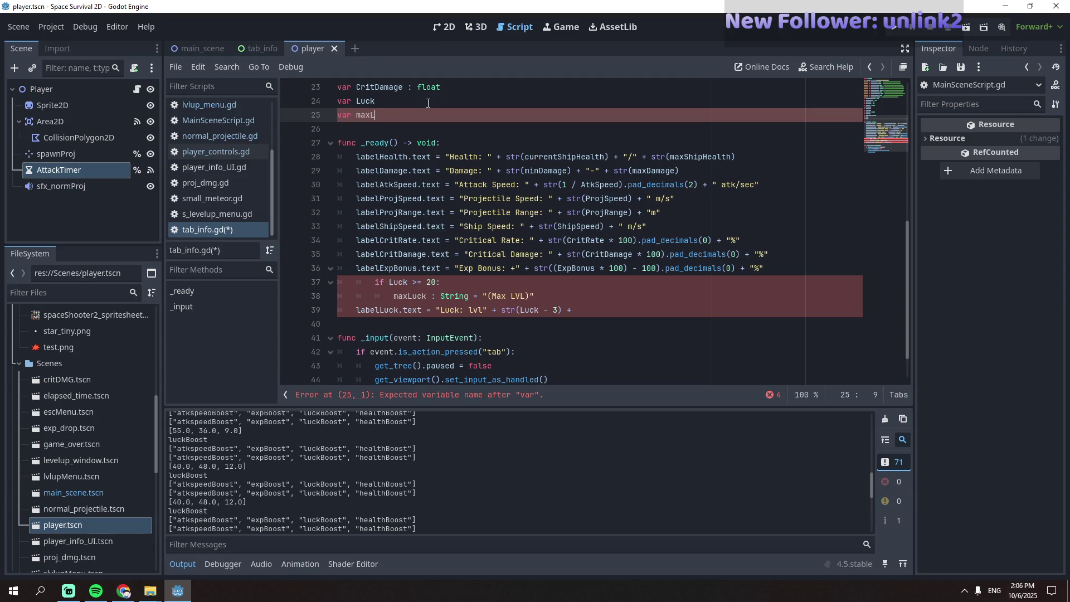
left_click(478, 330)
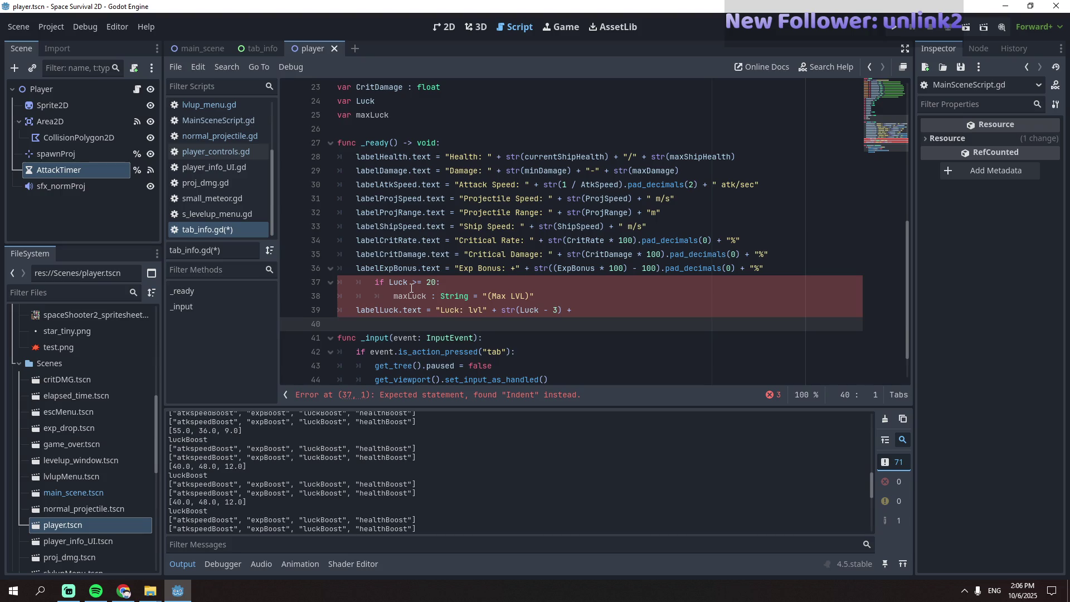
left_click(376, 283)
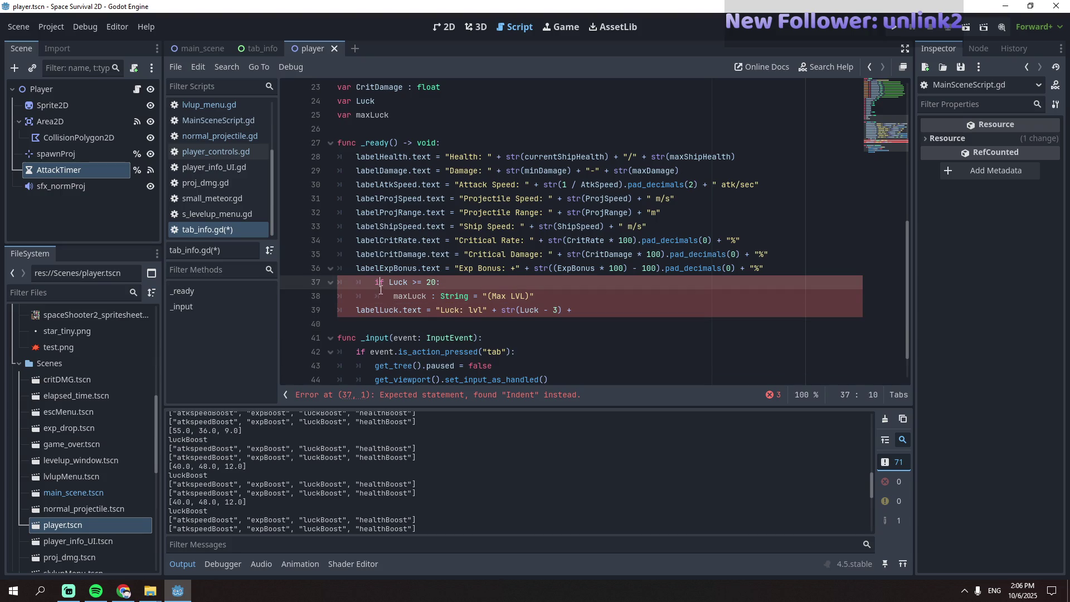
key("BackSpace")
left_click(384, 296)
key("BackSpace")
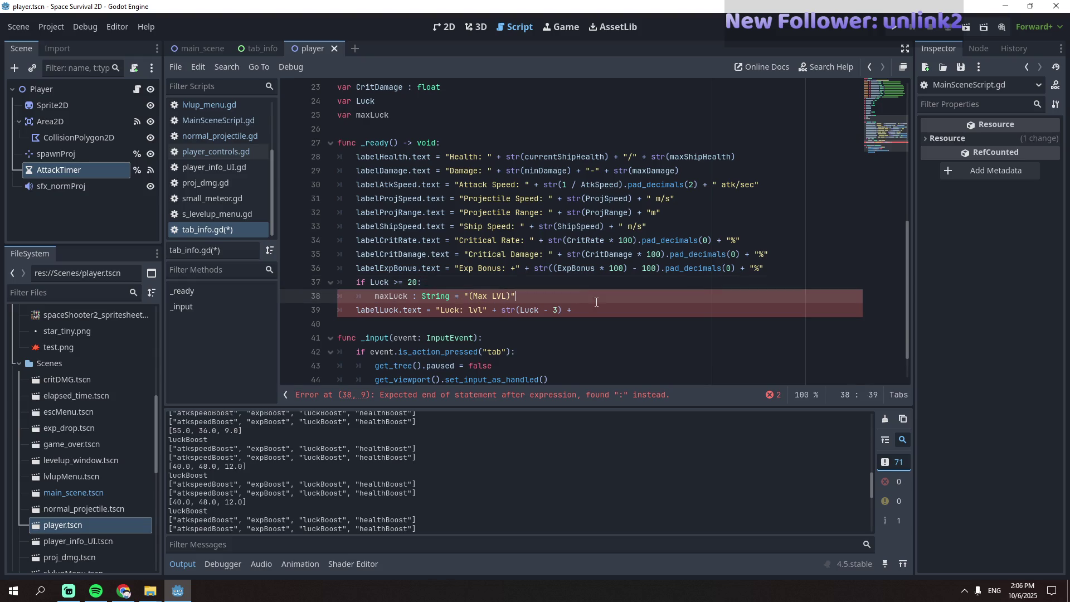
left_click(581, 333)
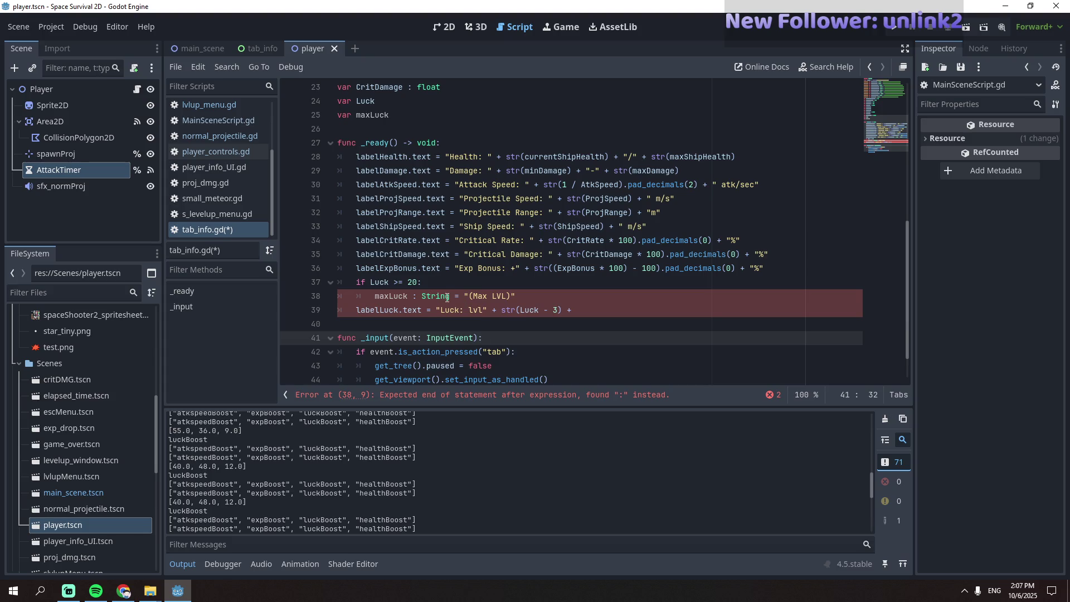
- Move the String type annotation from the maxLuck assignment to its declaration
double_click(447, 297)
left_click(411, 297, "shift")
key("BackSpace")
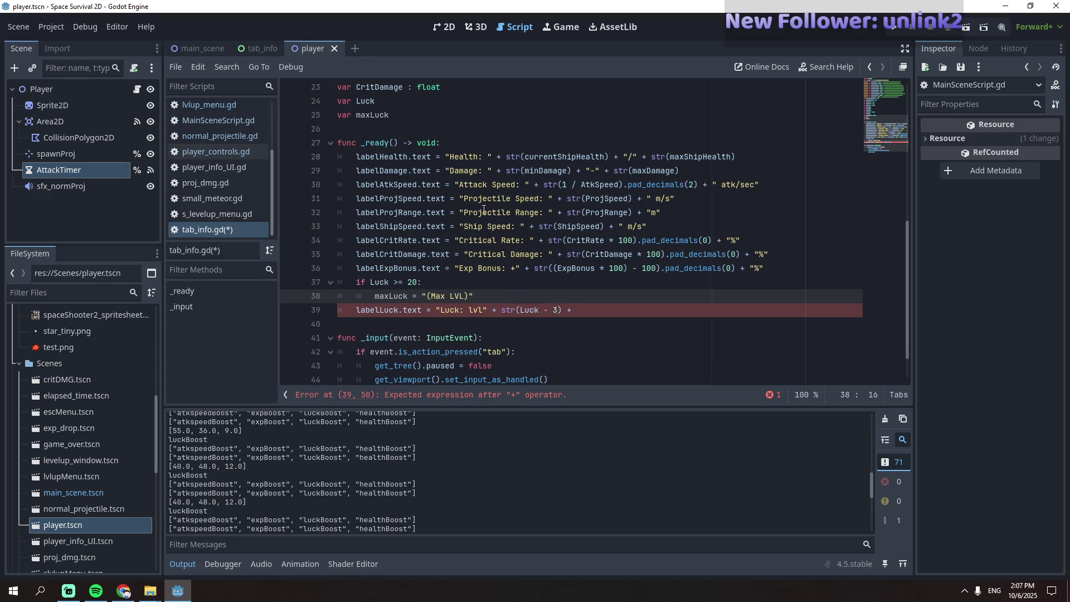
left_click(442, 117)
type("String")
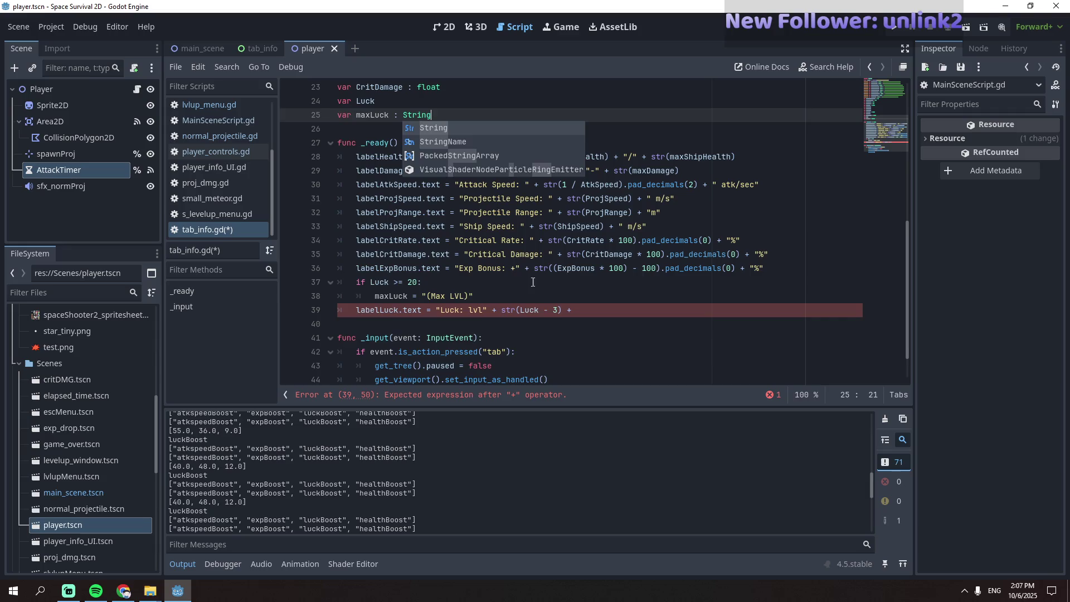
- Append " " + maxLuck to the luck label text and run the game
left_click(580, 305)
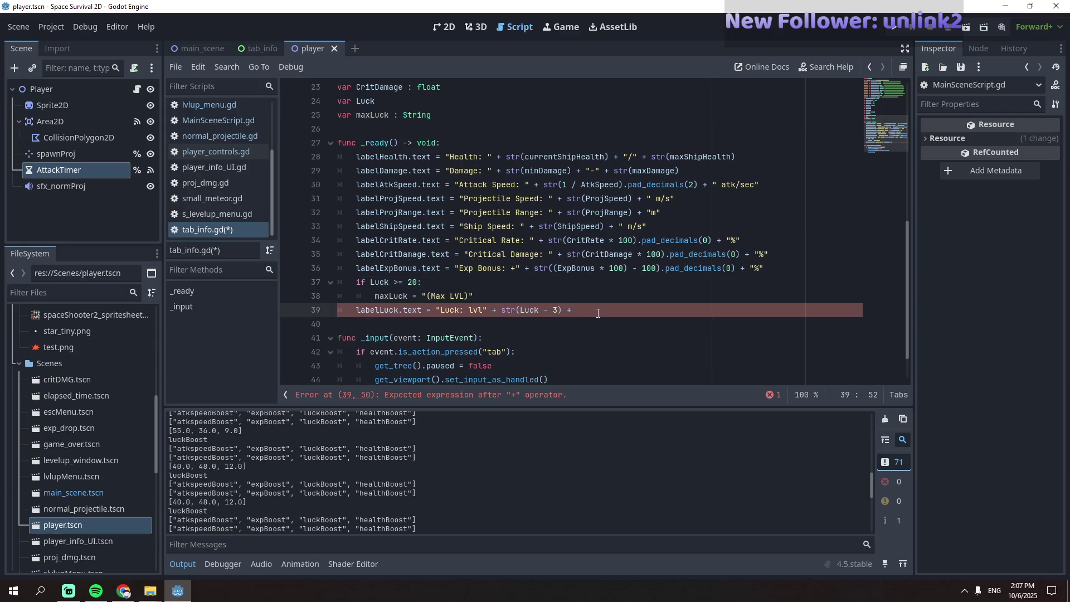
type("maxLuck")
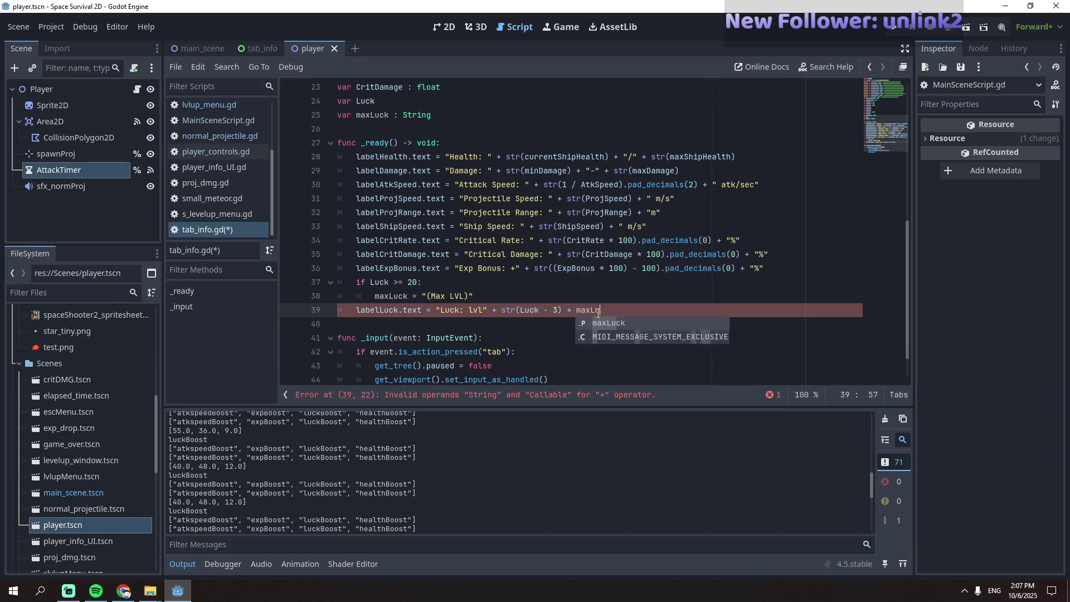
key("Down")
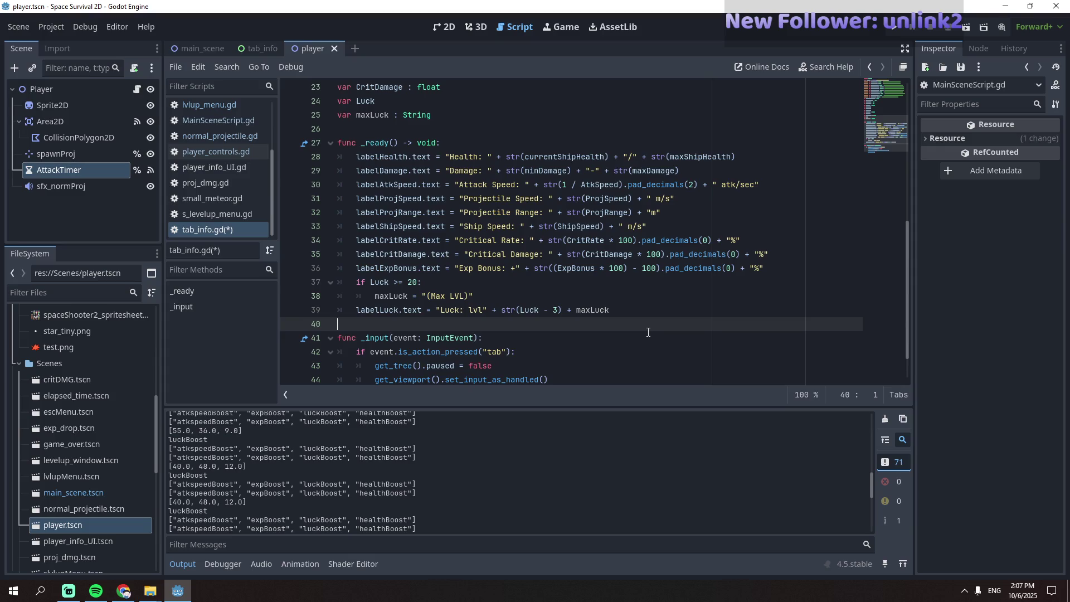
left_click(573, 308)
type("\"\"  \" +")
left_click(637, 289)
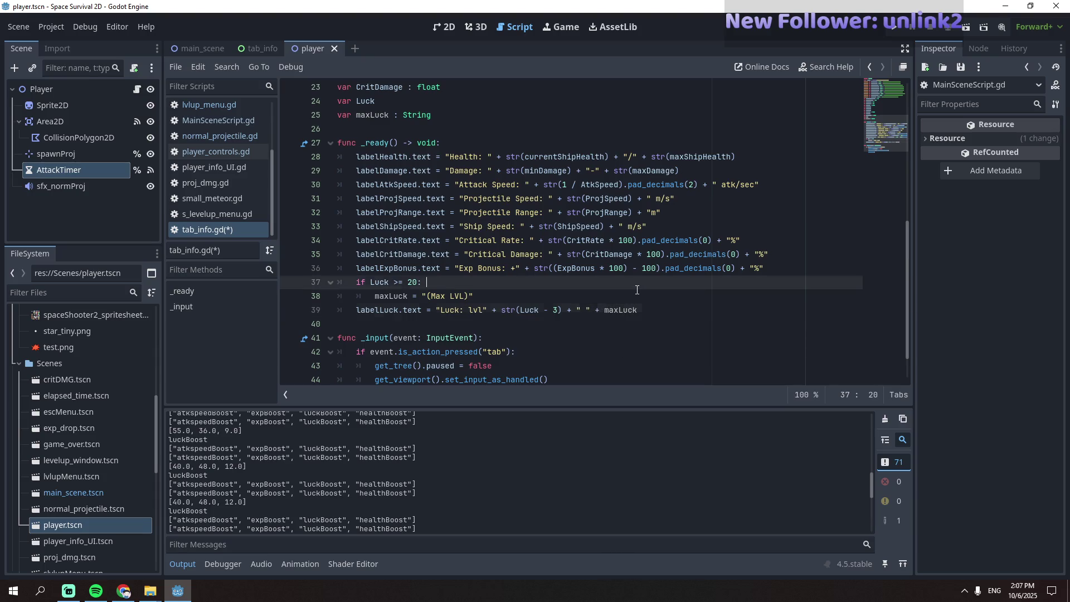
left_click(659, 324)
key("F5")
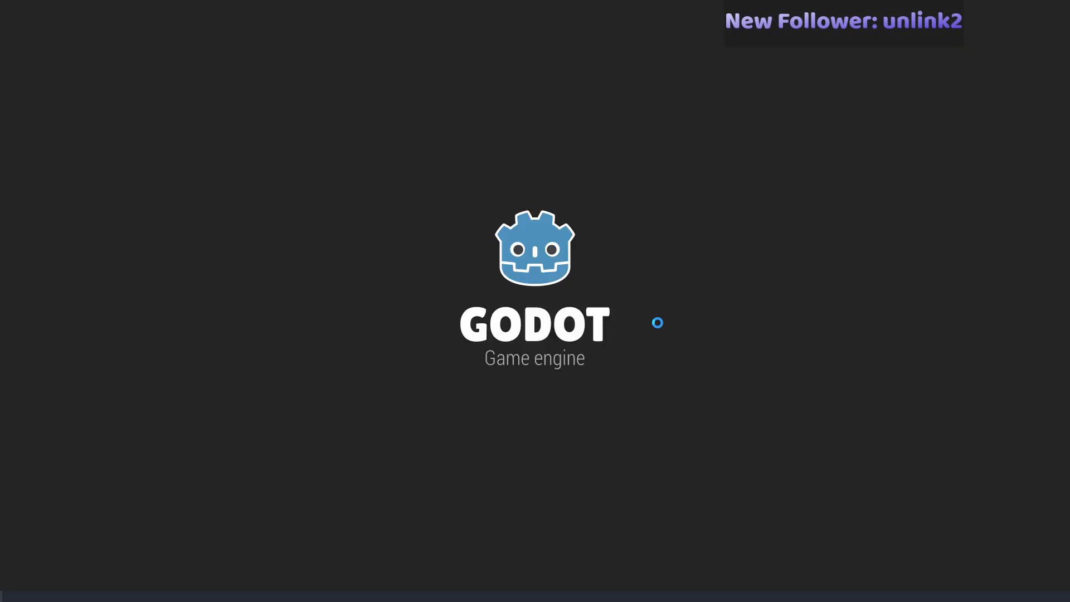
- Stop the game and lower the maxLuck threshold from 20 to 3
key("F8")
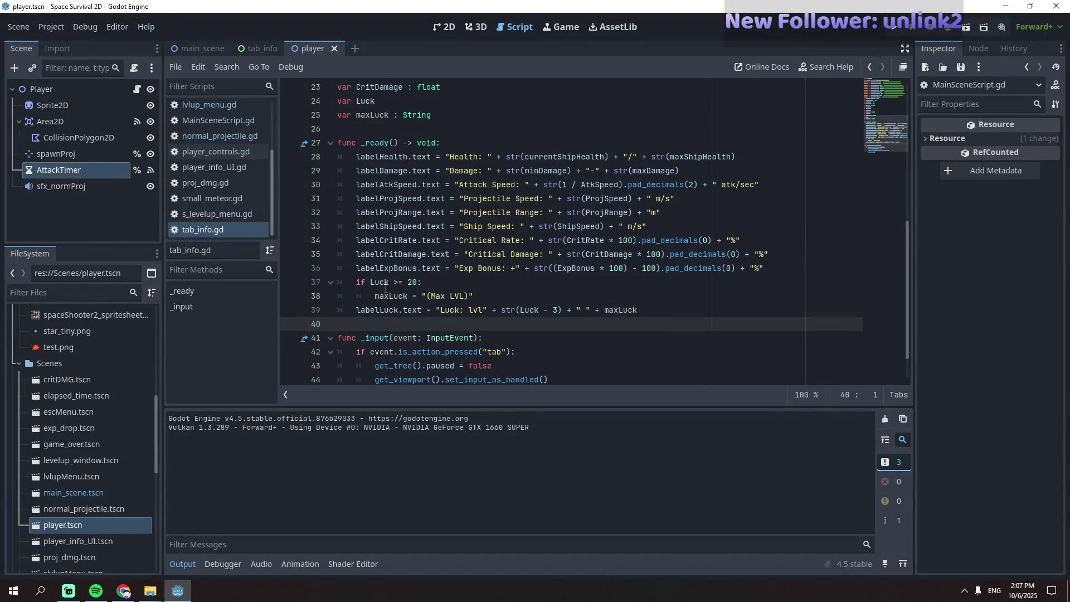
left_click_drag(356, 282, 450, 298)
key("Up")
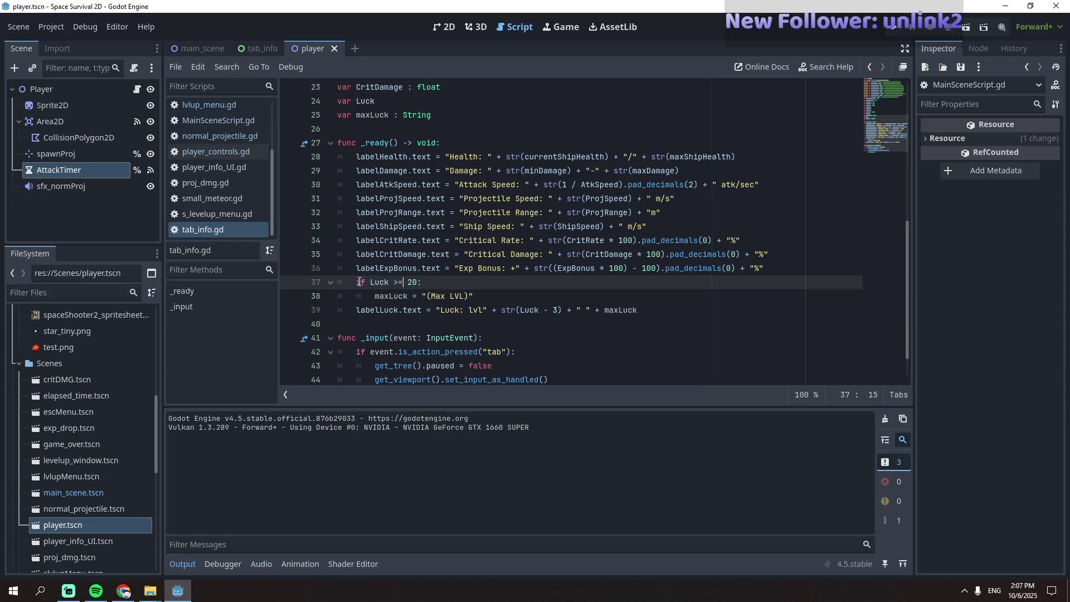
double_click(414, 282)
type("5")
- Playtest and check Ship Information shows "Luck: lvl0 (Max LVL)"
key("F5")
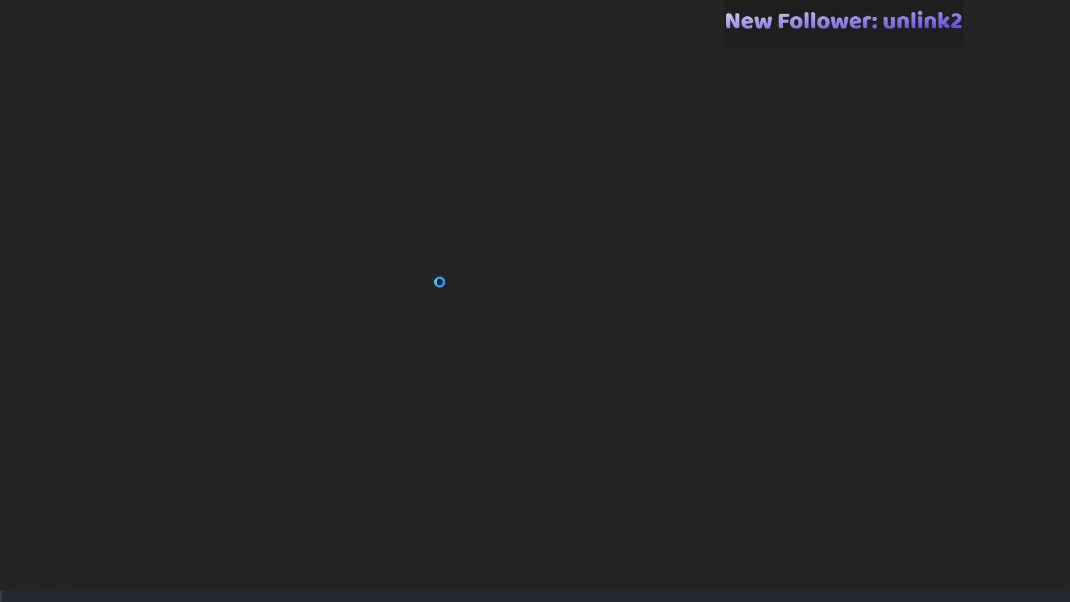
key("Escape")
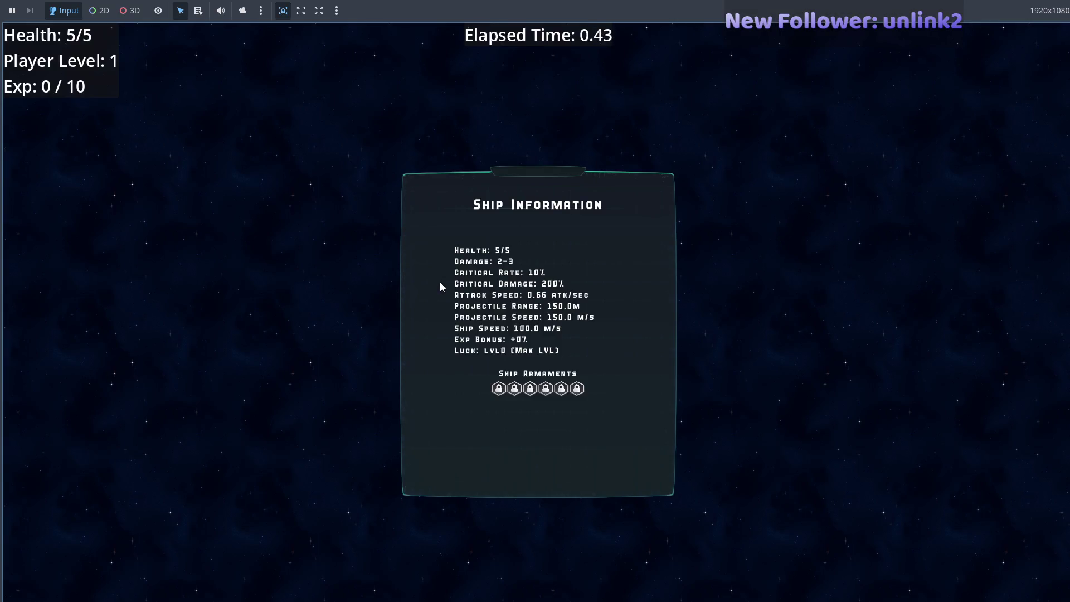
key("F8")
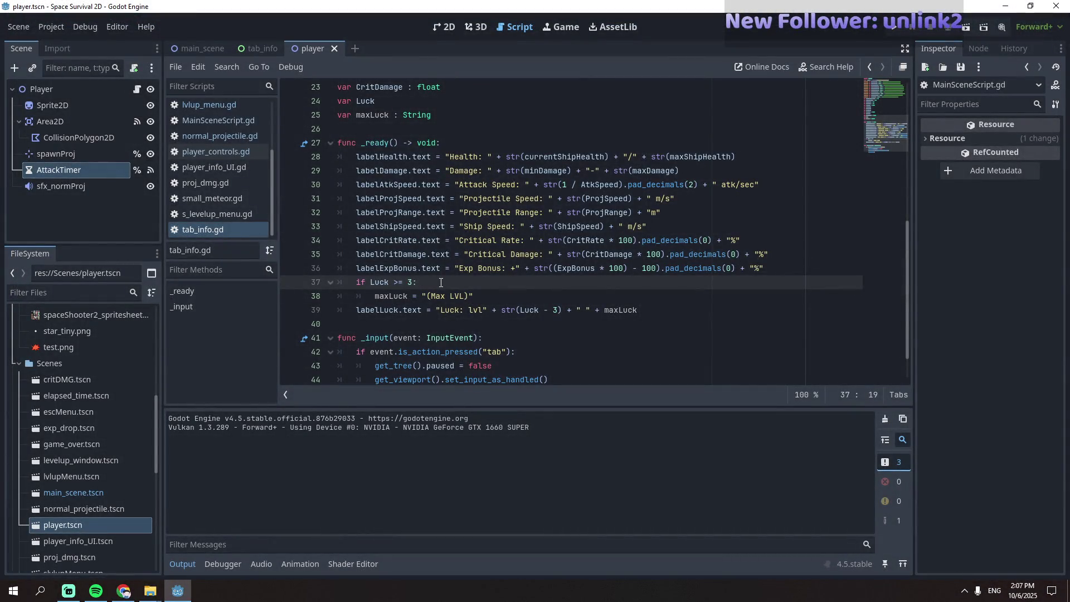
double_click(410, 283)
type("20")
key("Return")
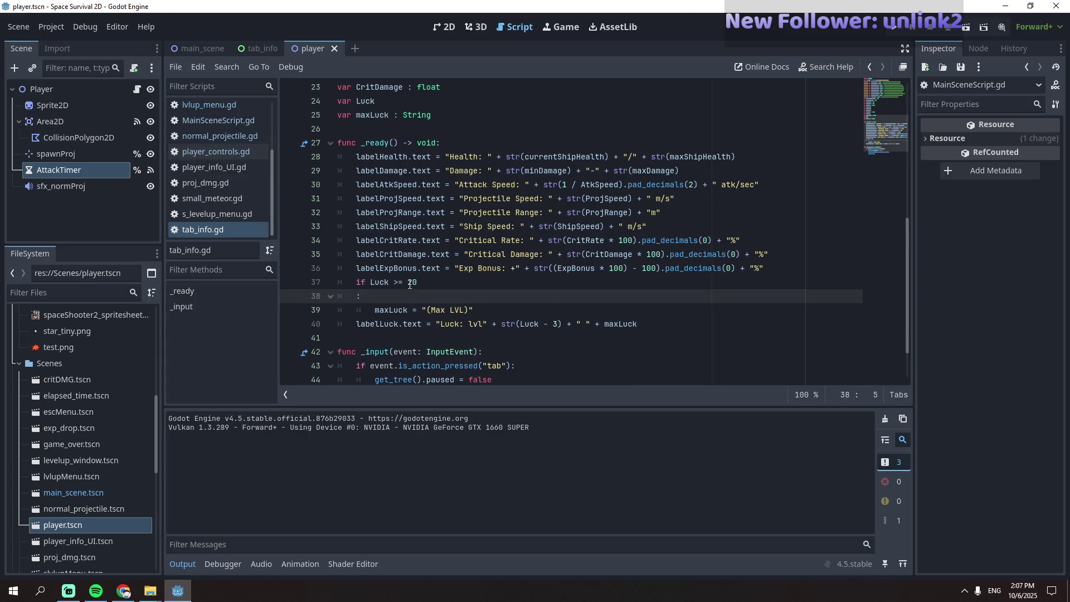
key("BackSpace")
key("BackSpace")
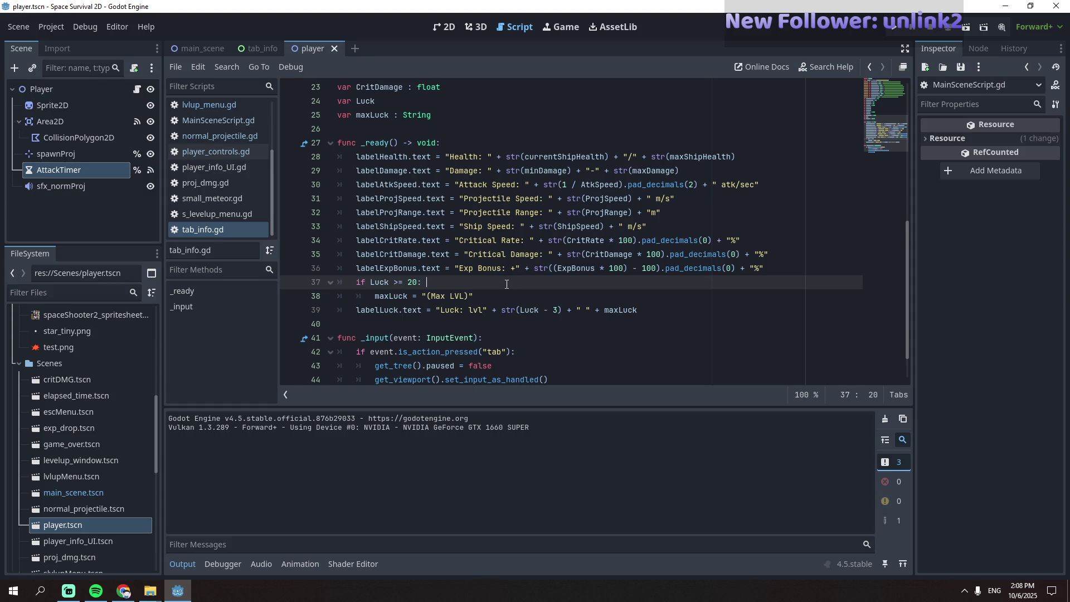
key("F5")
key("Escape")
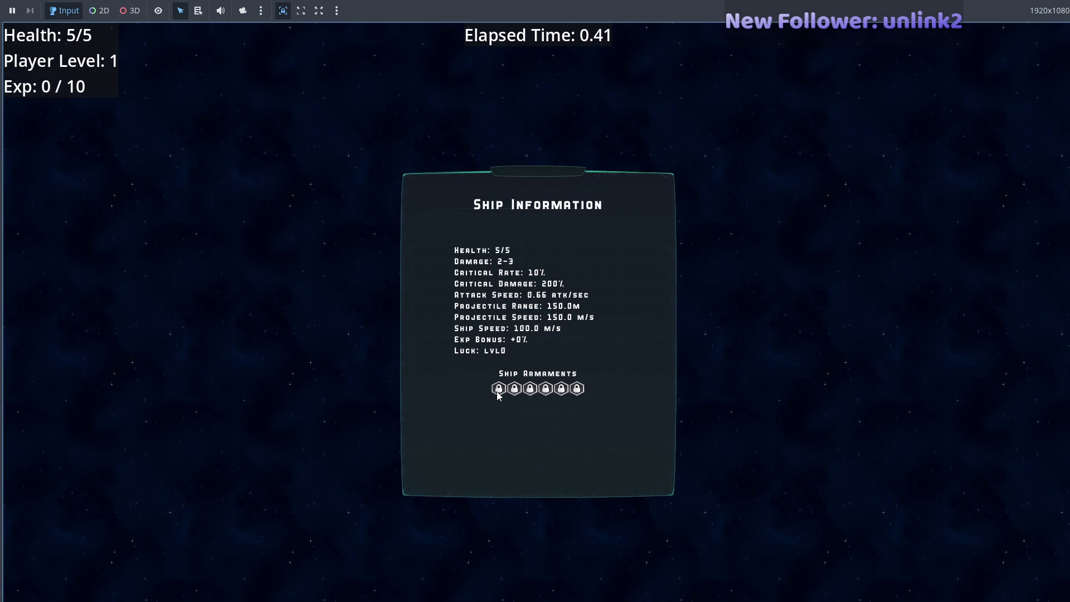
key("F8")
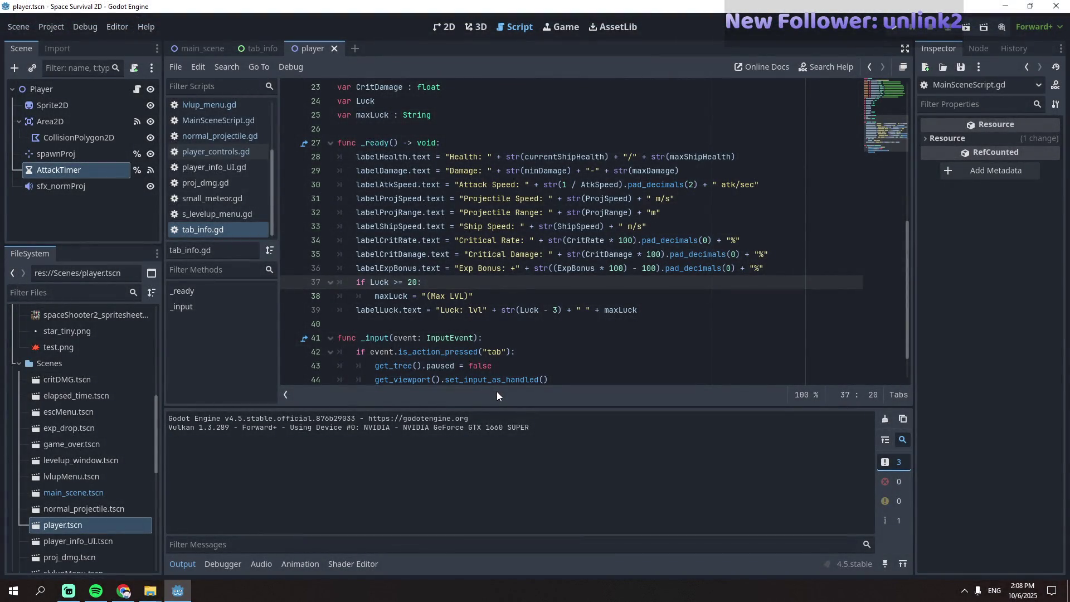
- Review the tab_info.gd luck label code and browse s_levelup_menu.gd
scroll(548, 321, "down", 1)
scroll(548, 321, "down", 1)
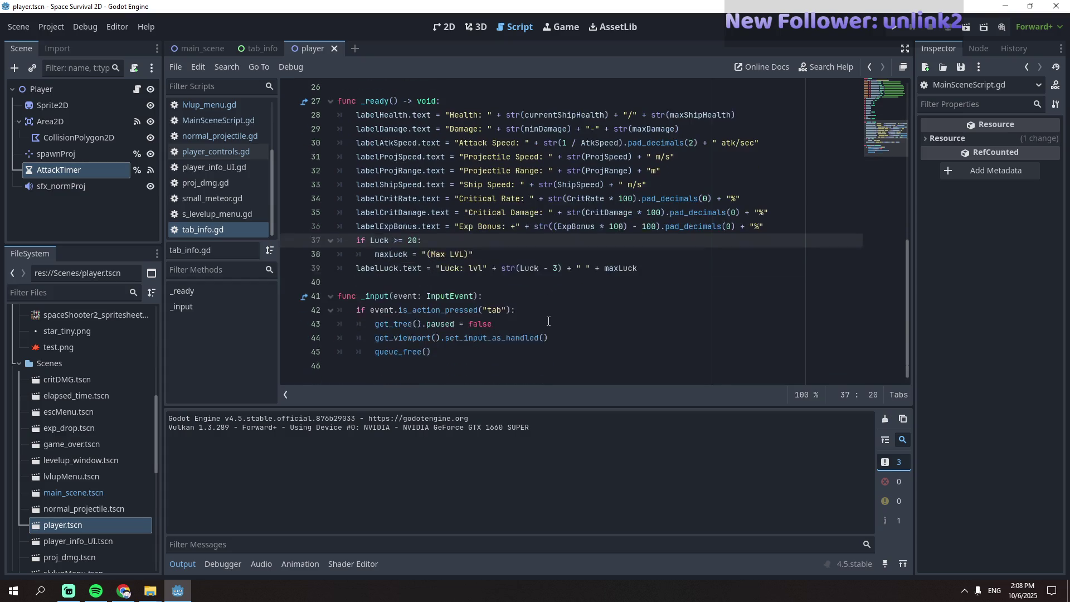
scroll(549, 321, "up", 5)
scroll(548, 321, "down", 5)
scroll(549, 321, "up", 8)
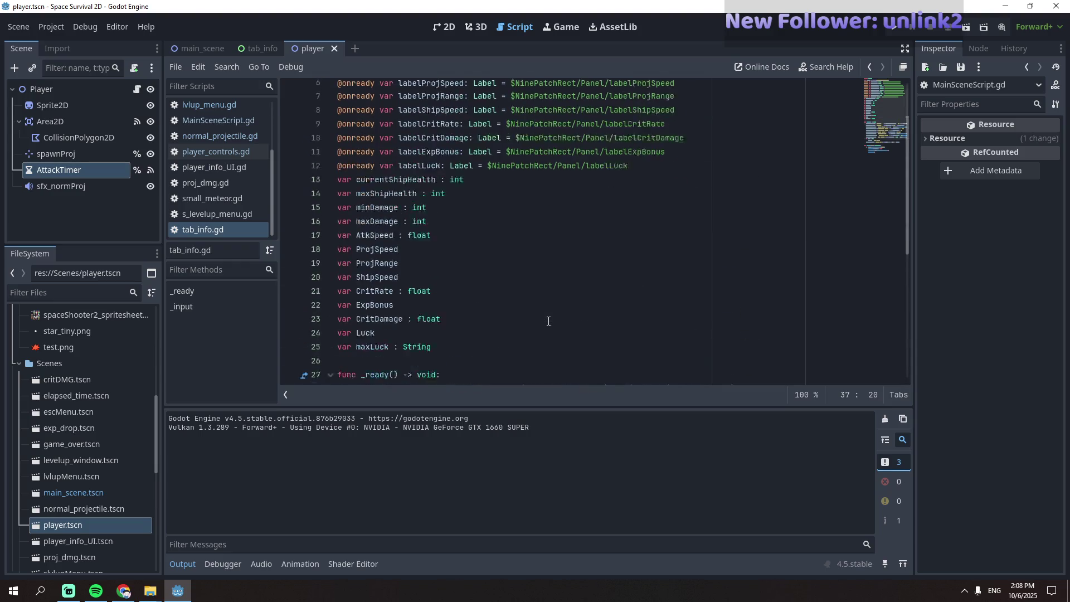
scroll(579, 334, "down", 8)
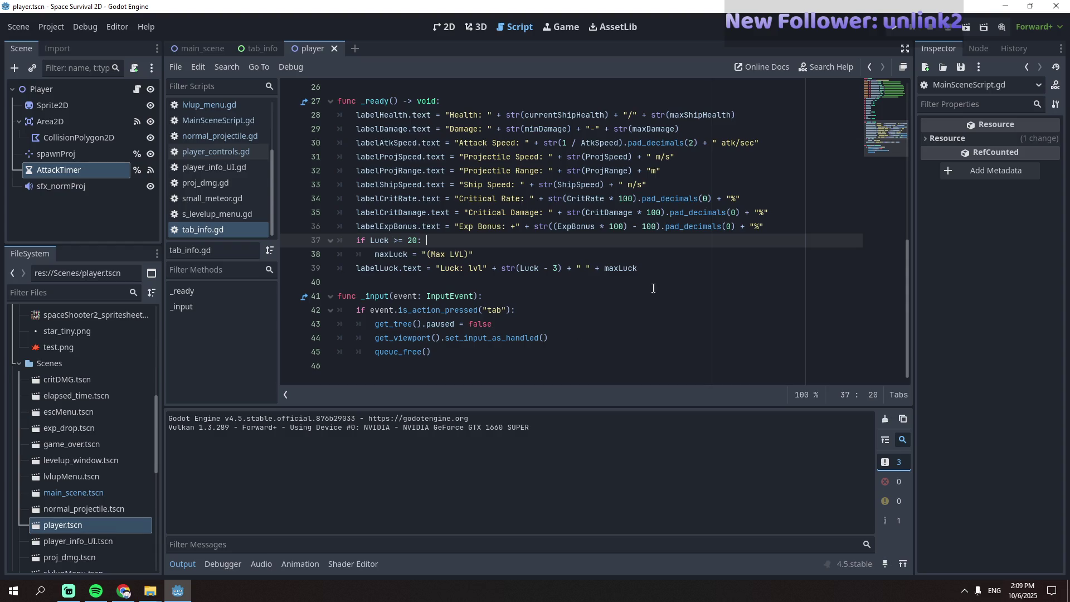
left_click(669, 270)
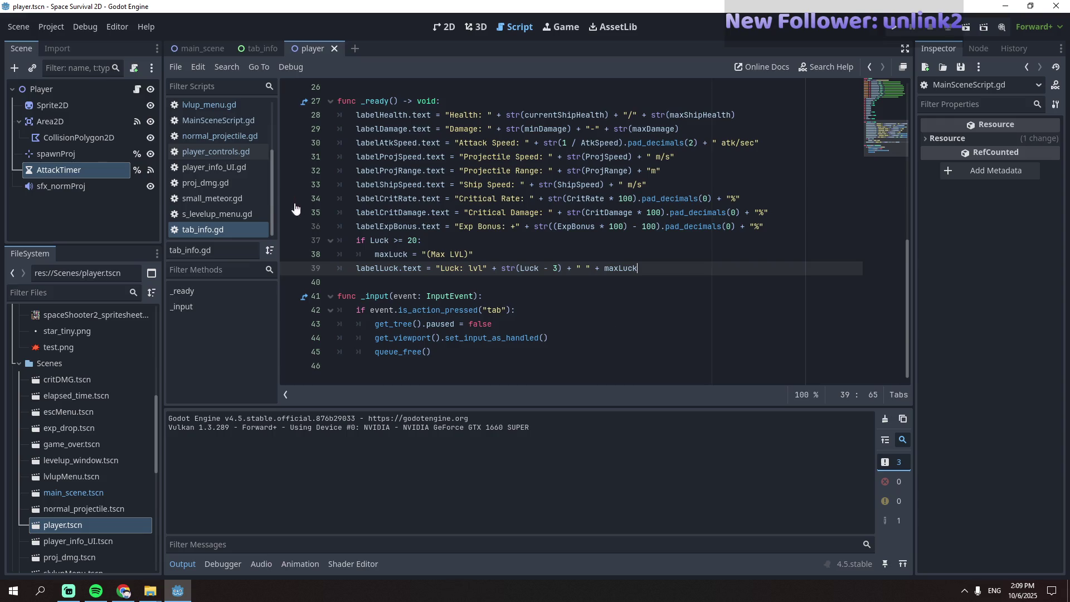
left_click(220, 212)
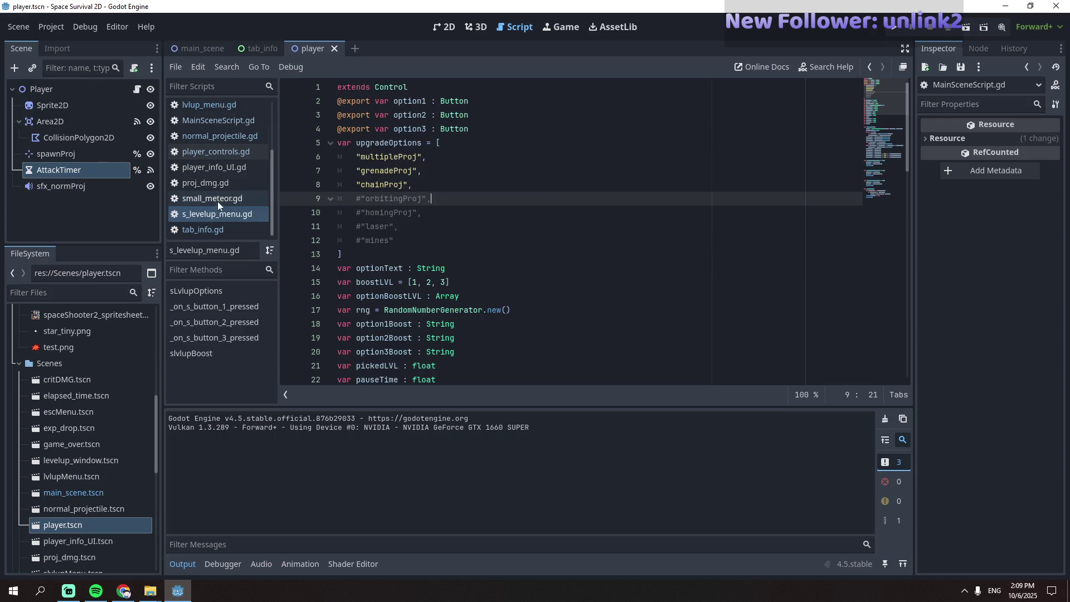
scroll(457, 258, "down", 12)
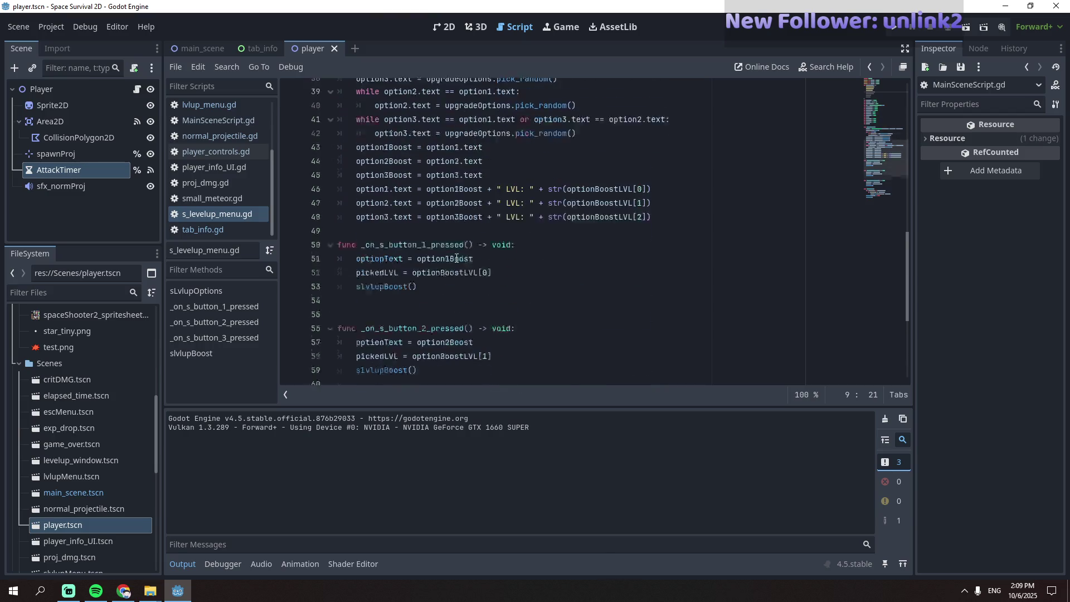
scroll(457, 258, "down", 5)
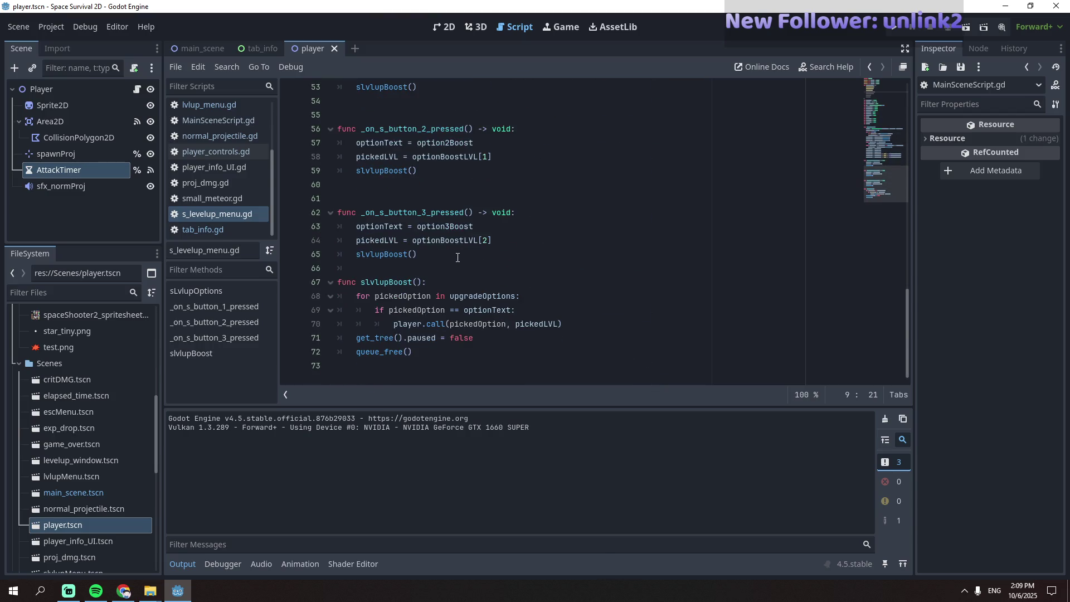
scroll(457, 258, "up", 16)
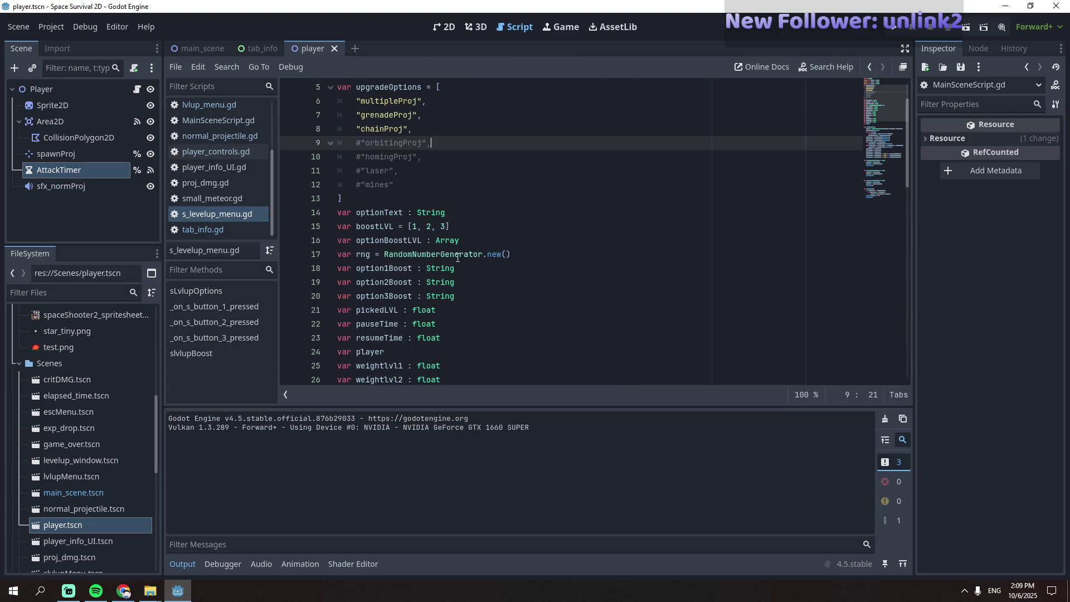
scroll(457, 258, "up", 2)
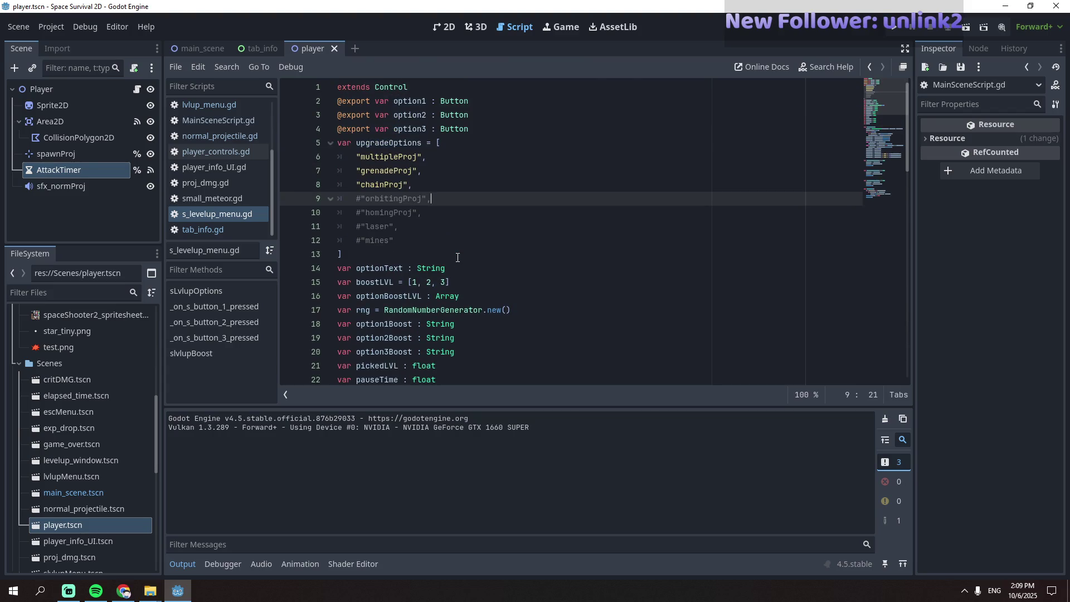
scroll(457, 258, "down", 17)
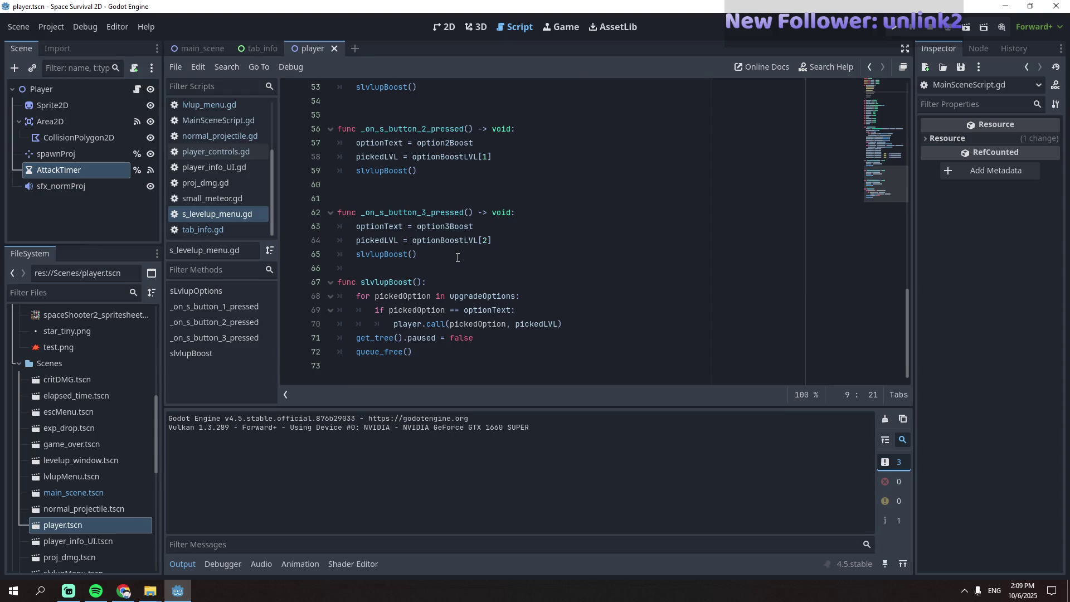
- Look through player_controls.gd, s_levelup_menu.gd, normal_projectile.gd, proj_dmg.gd and tab_info.gd
left_click(226, 153)
scroll(430, 268, "down", 20)
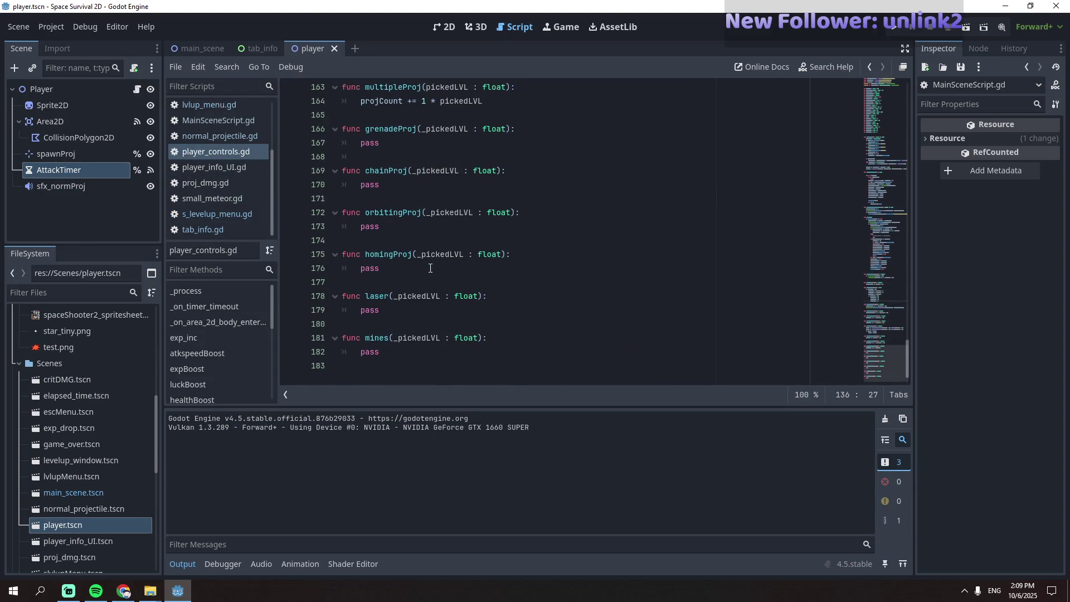
scroll(430, 268, "up", 3)
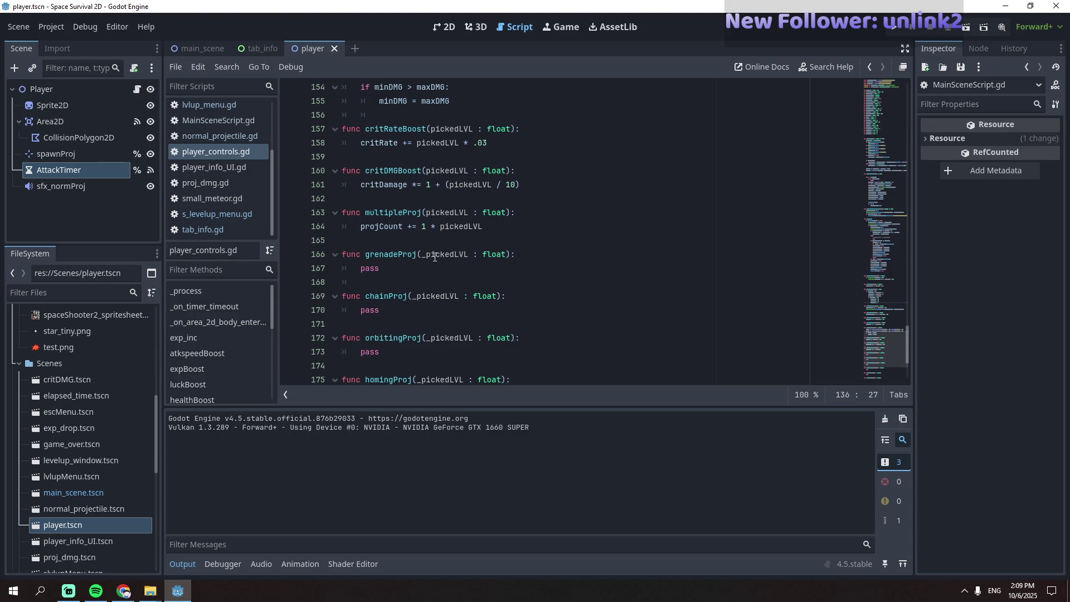
scroll(433, 261, "up", 10)
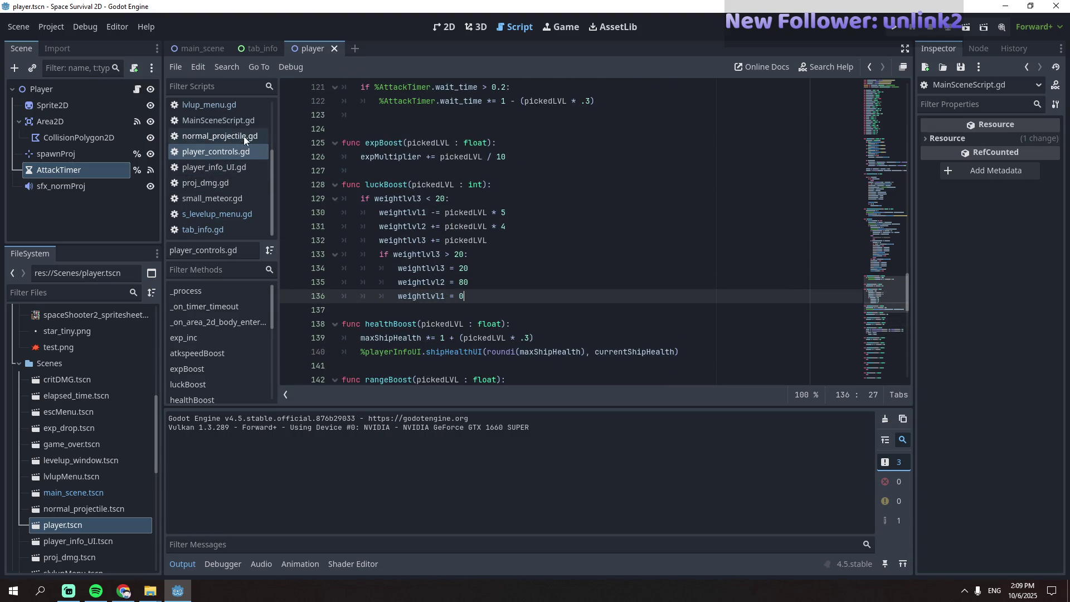
left_click(234, 218)
scroll(475, 228, "up", 8)
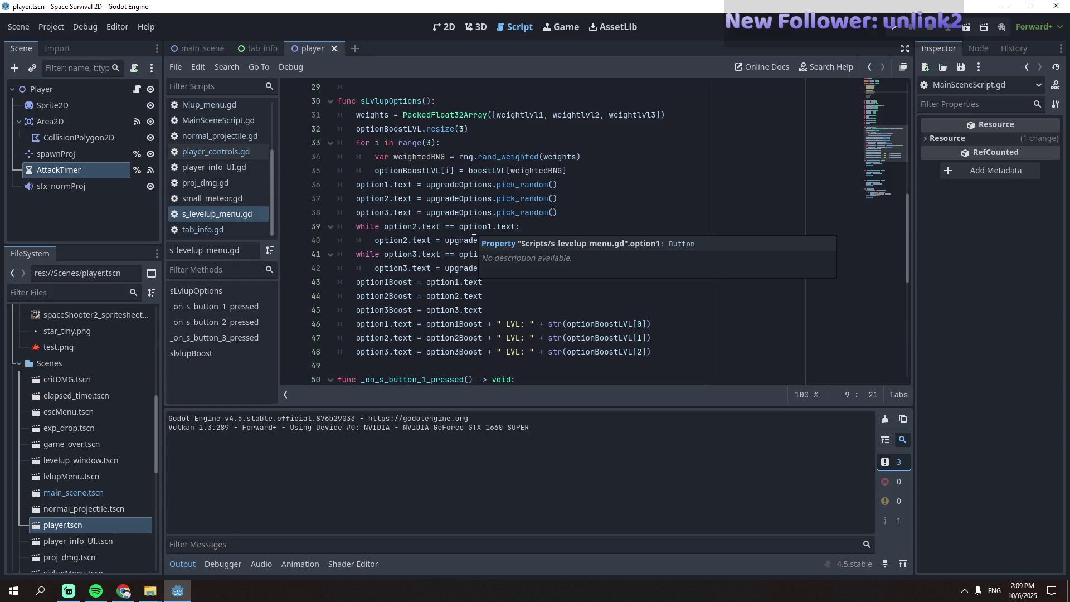
scroll(474, 231, "up", 1)
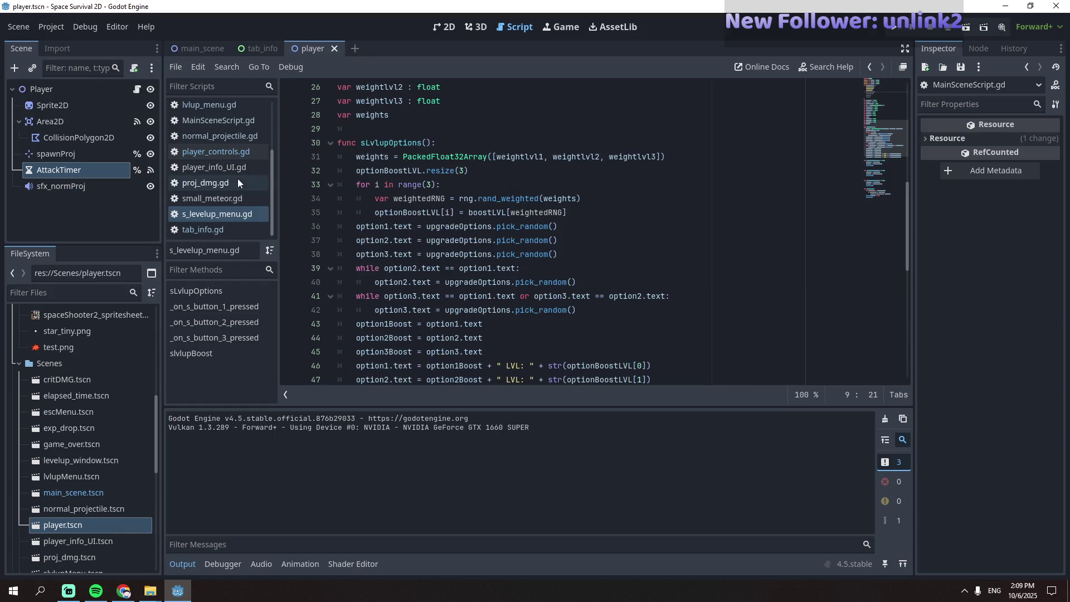
left_click(223, 137)
left_click(225, 184)
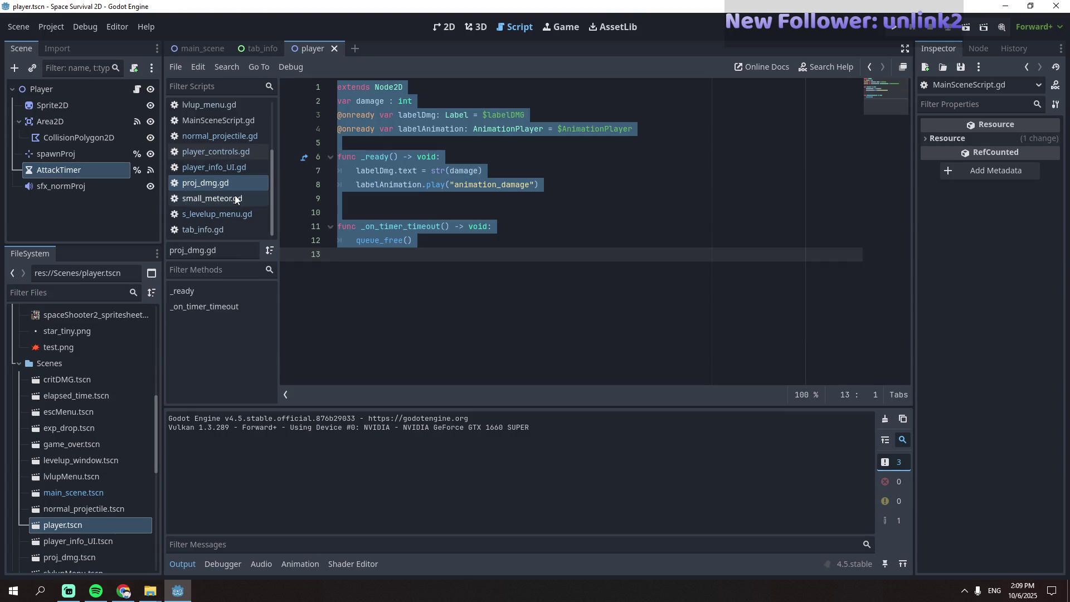
left_click(238, 231)
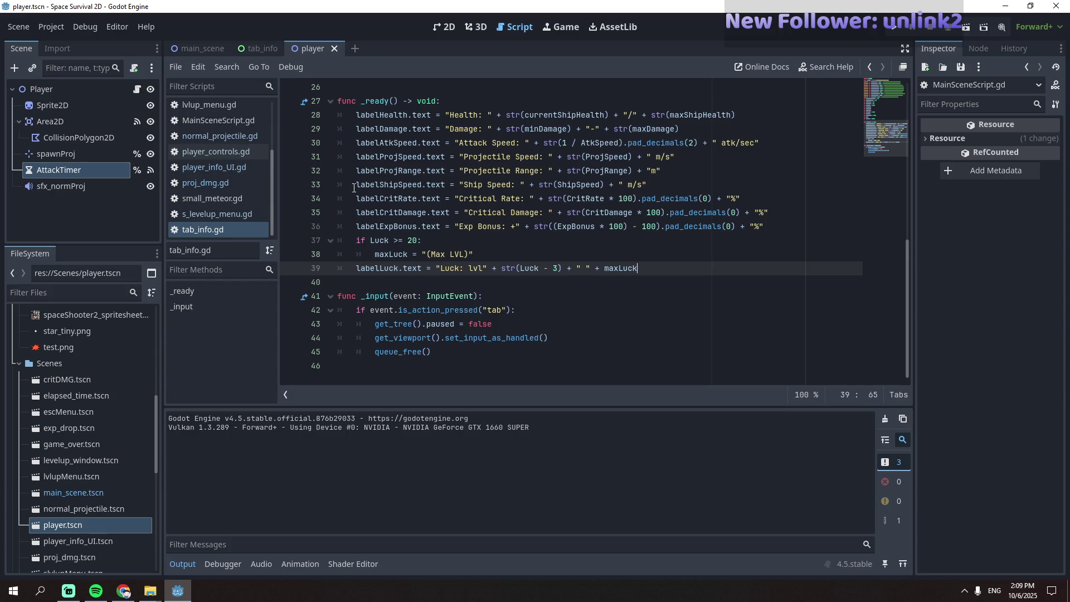
scroll(206, 128, "up", 3)
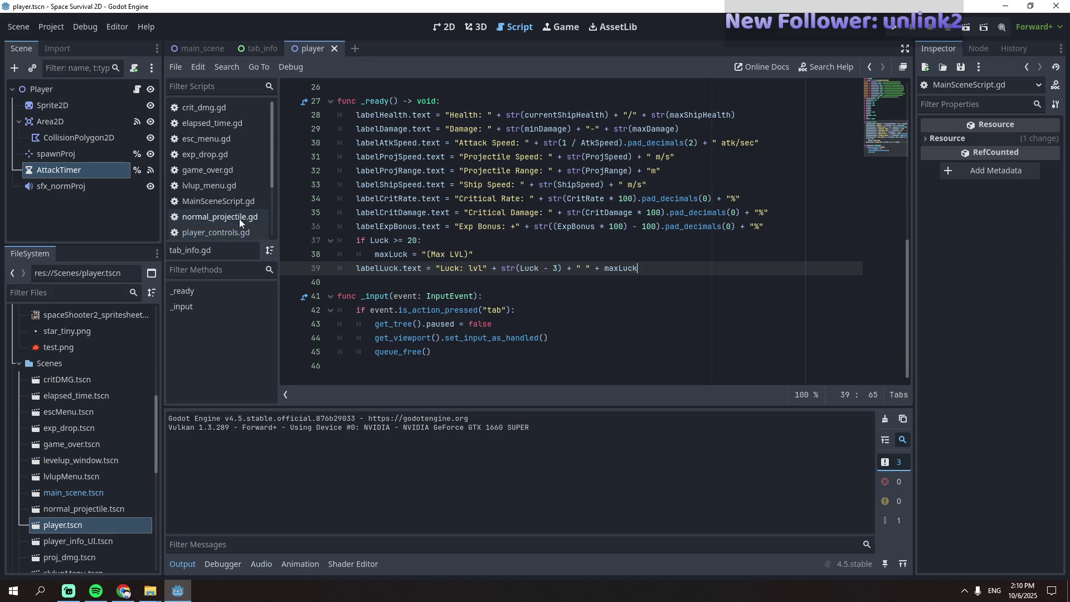
scroll(239, 219, "down", 1)
- Delete the empty line 75 after proj.projRotate in player_controls.gd, then open MainSceneScript.gd
left_click(239, 199)
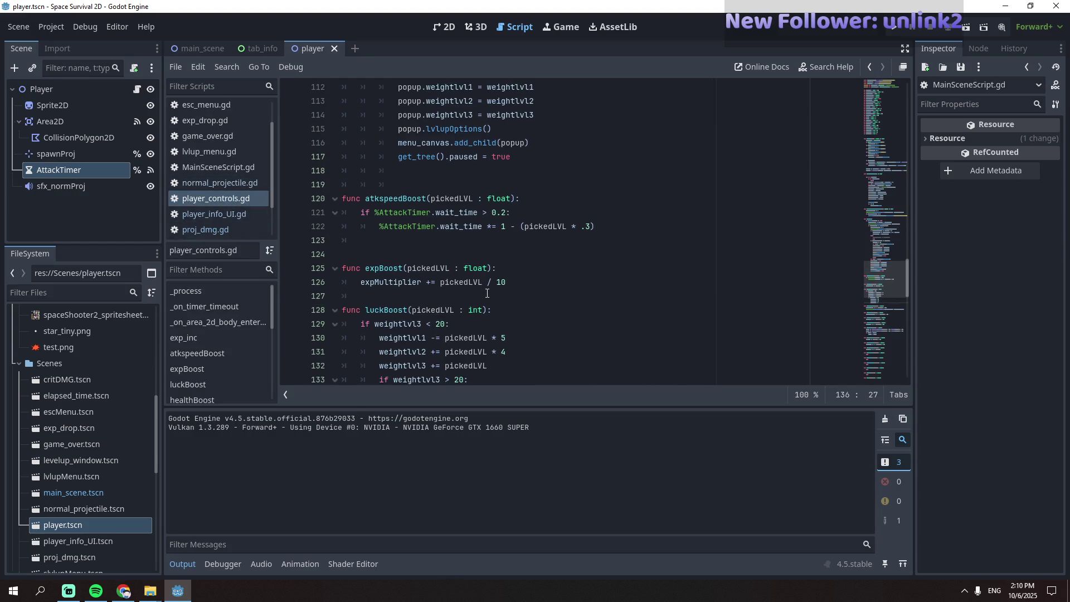
scroll(487, 293, "down", 3)
scroll(488, 293, "up", 8)
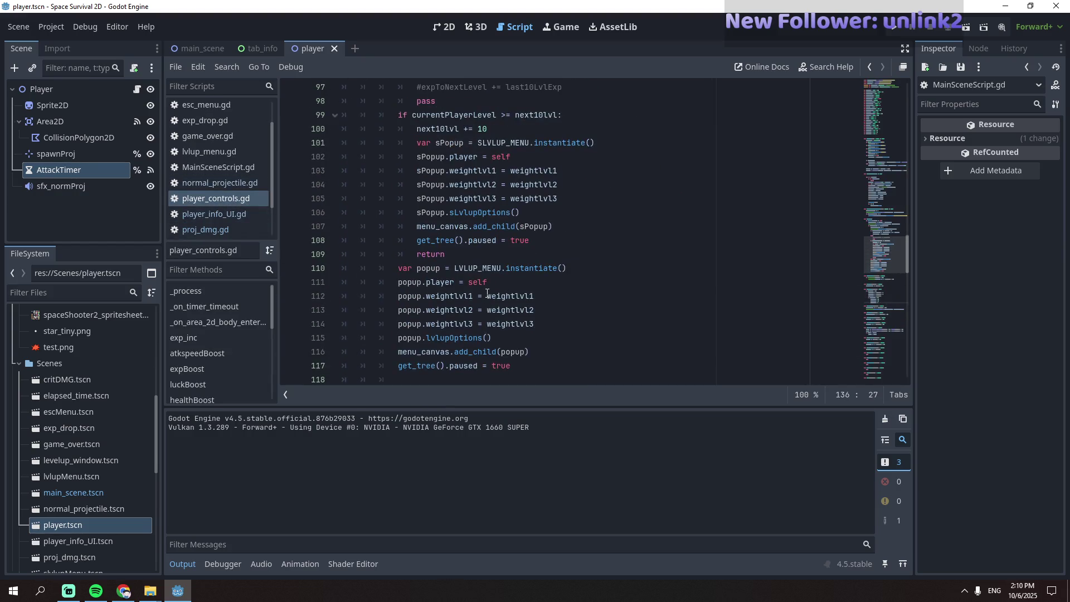
scroll(487, 293, "up", 14)
left_click(535, 328)
left_click(520, 361)
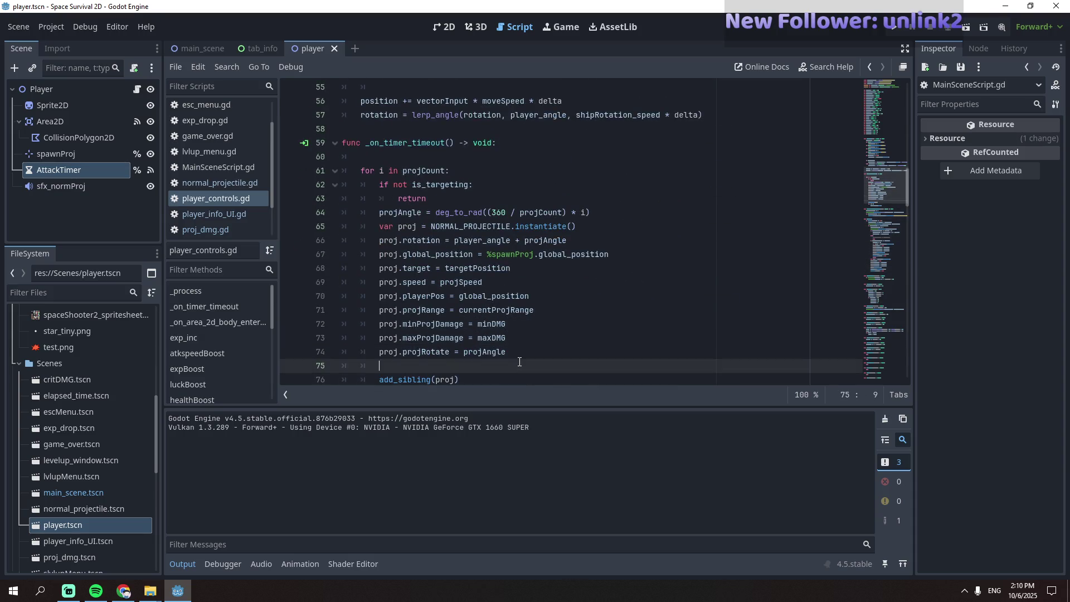
key("BackSpace")
key("BackSpace")
key("BackSpace")
scroll(520, 361, "down", 5)
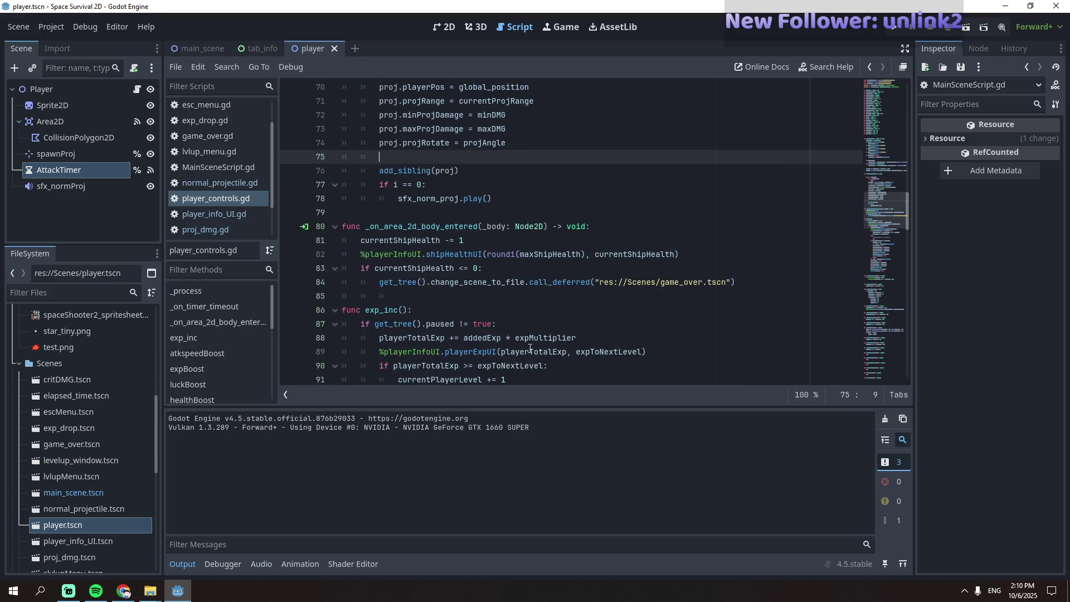
scroll(573, 234, "up", 14)
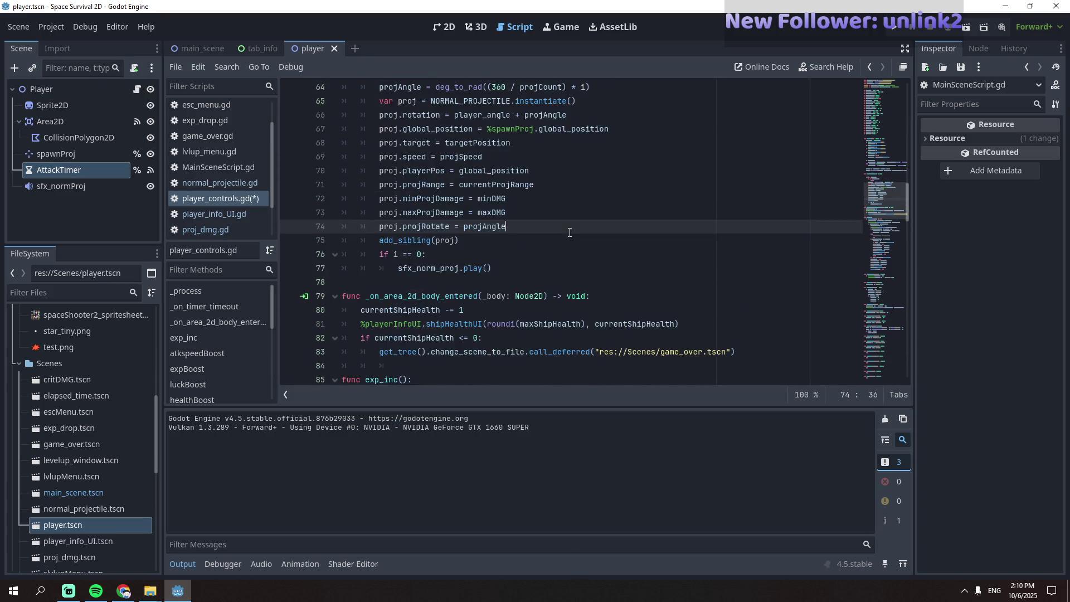
scroll(570, 232, "down", 16)
scroll(569, 232, "down", 11)
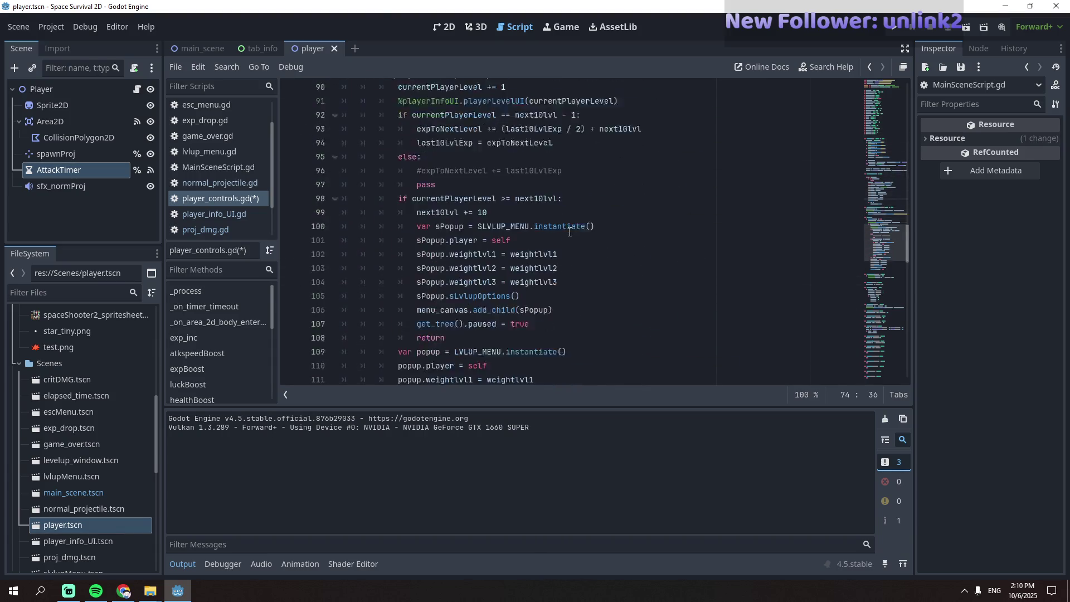
left_click(220, 167)
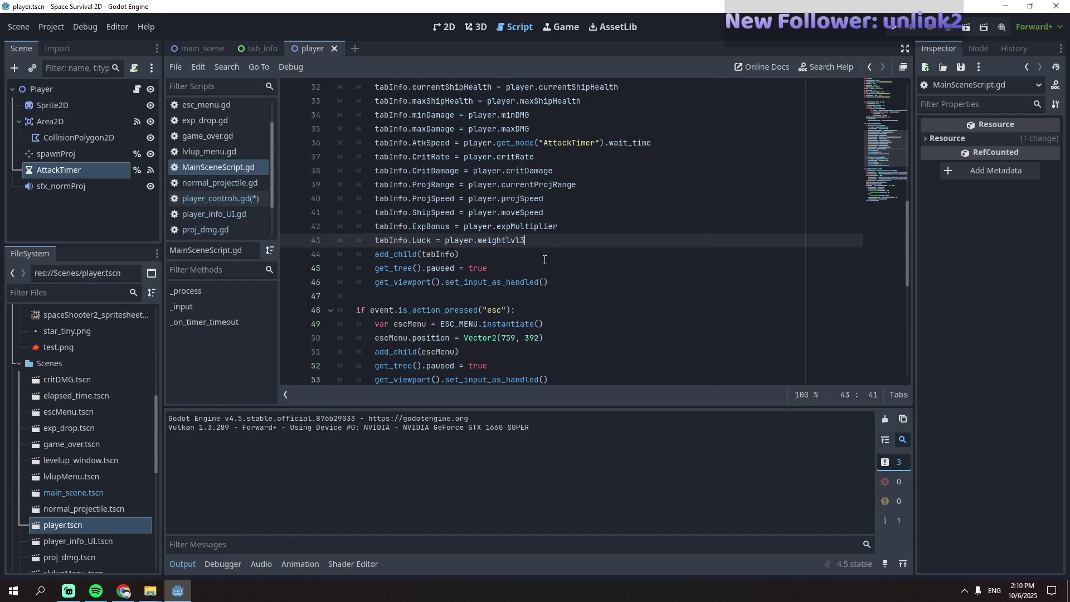
- Start a new line "tabInfo." after the Luck assignment in MainSceneScript.gd
key("Return")
type("tab")
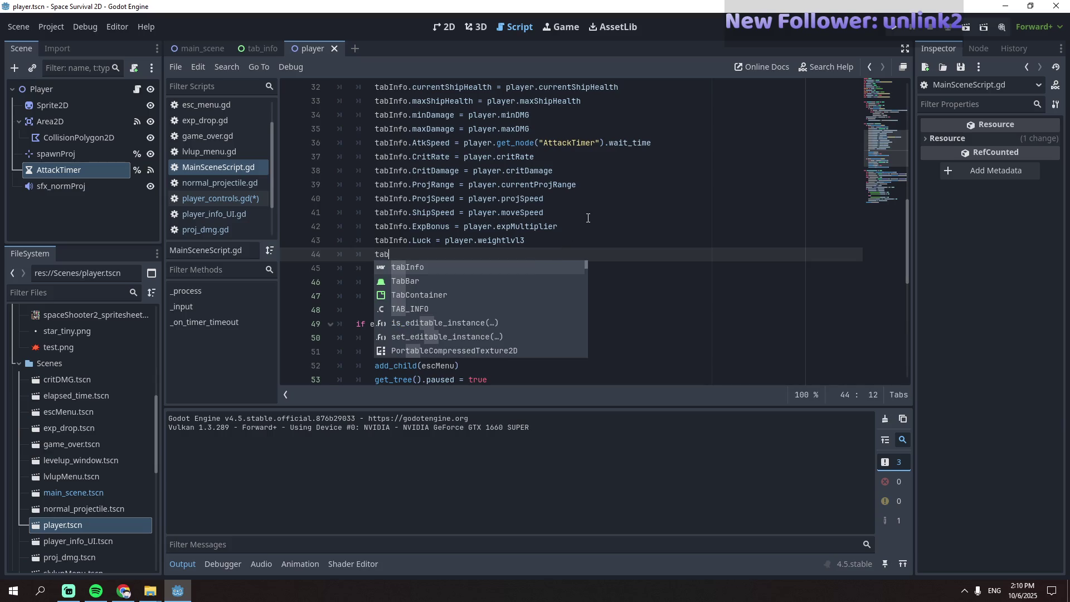
type("Info.")
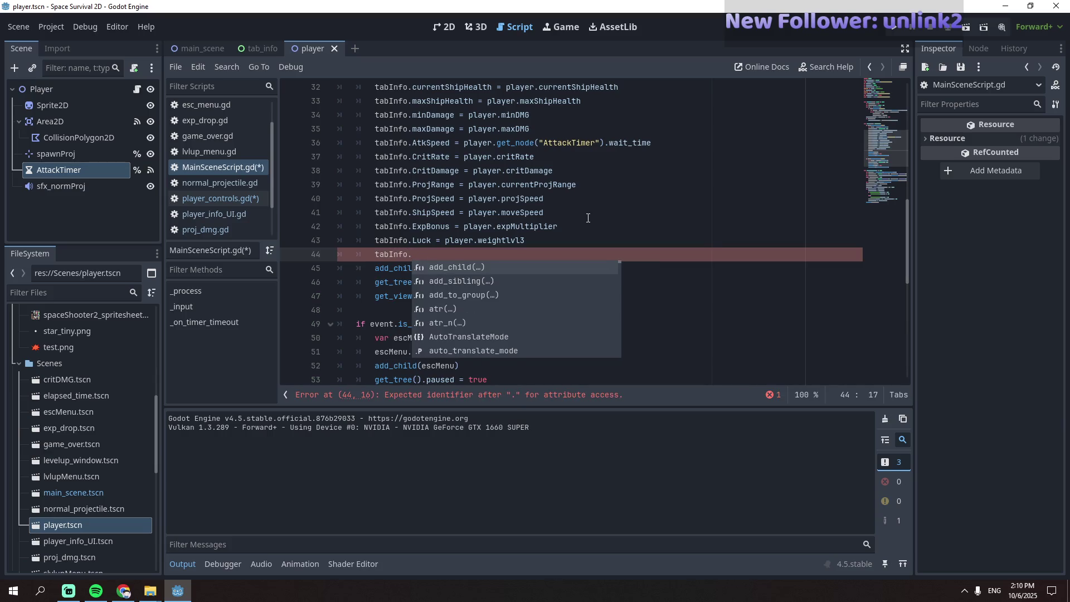
scroll(588, 218, "up", 2)
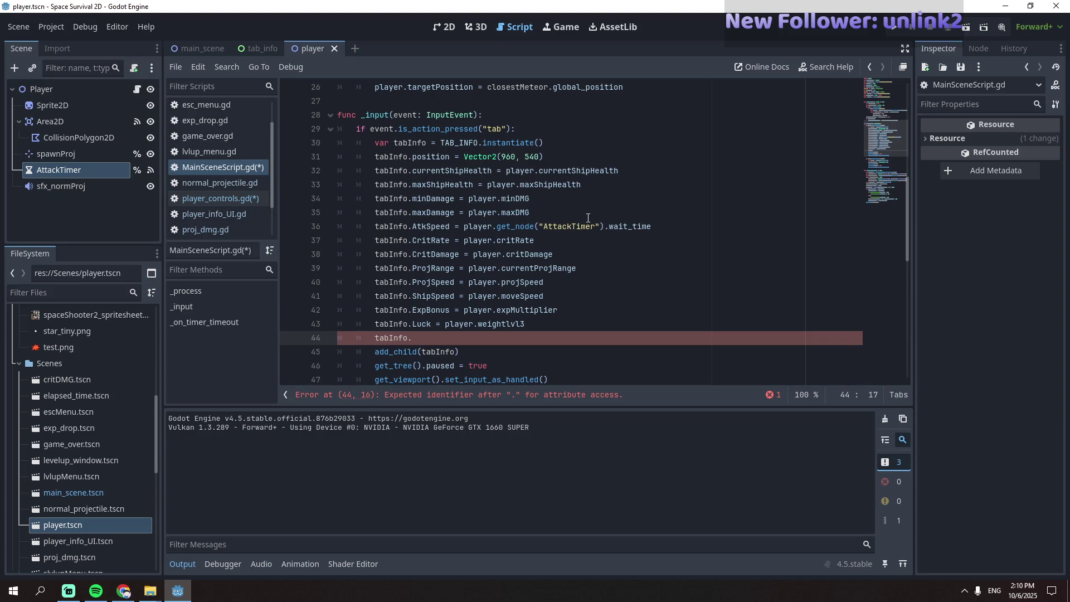
scroll(588, 218, "up", 6)
scroll(589, 218, "down", 6)
scroll(252, 227, "down", 1)
- Open tab_info.gd and give the Luck variable an ': int' type
left_click(246, 229)
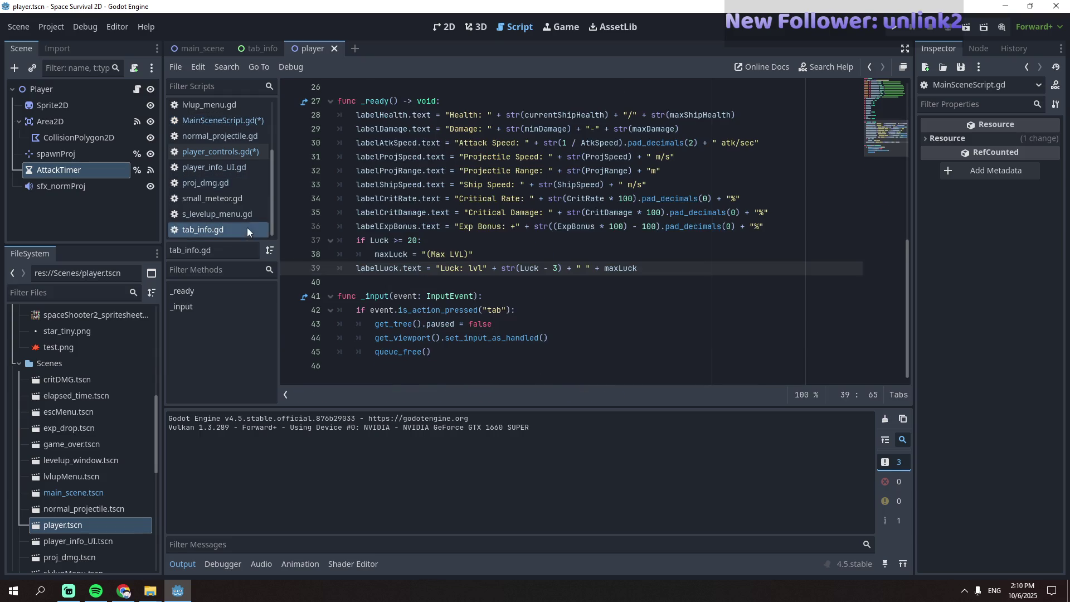
scroll(456, 296, "up", 5)
left_click(467, 282)
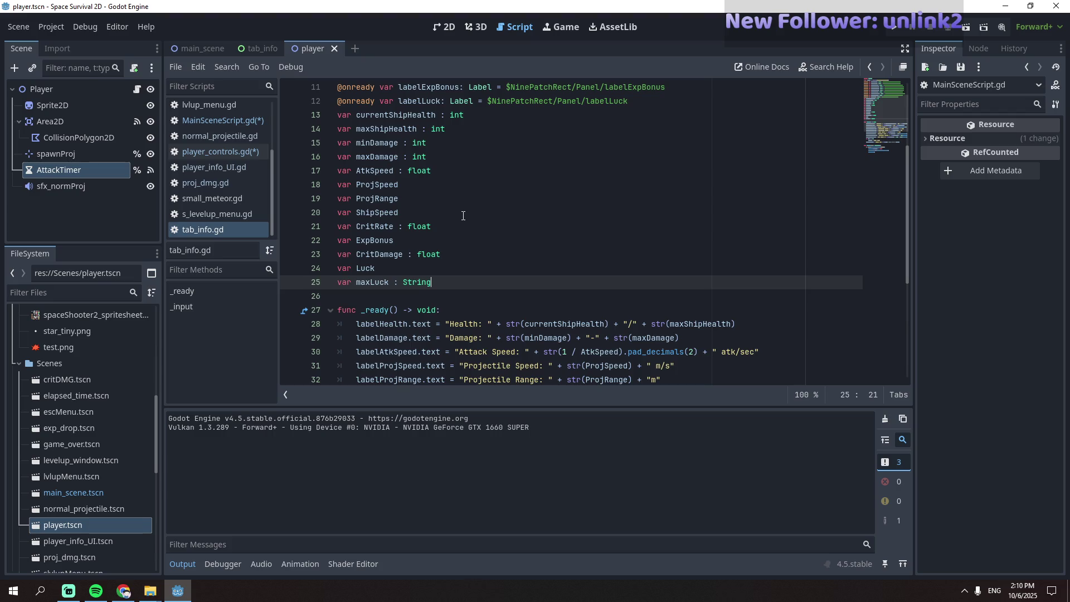
key("Up")
key("Up")
key("Up")
scroll(466, 223, "down", 3)
scroll(467, 234, "up", 3)
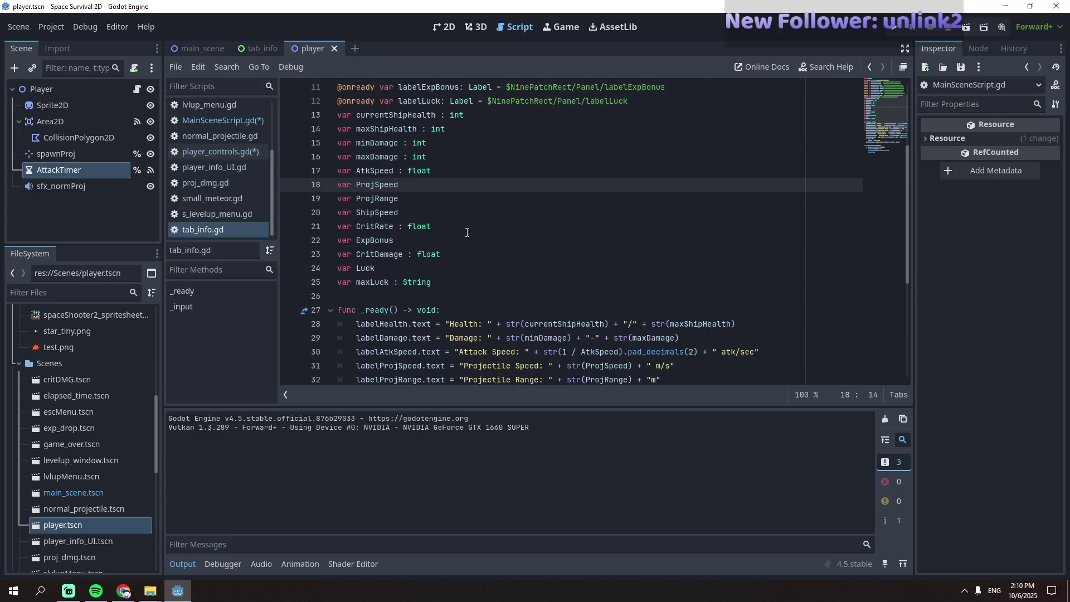
left_click(449, 280)
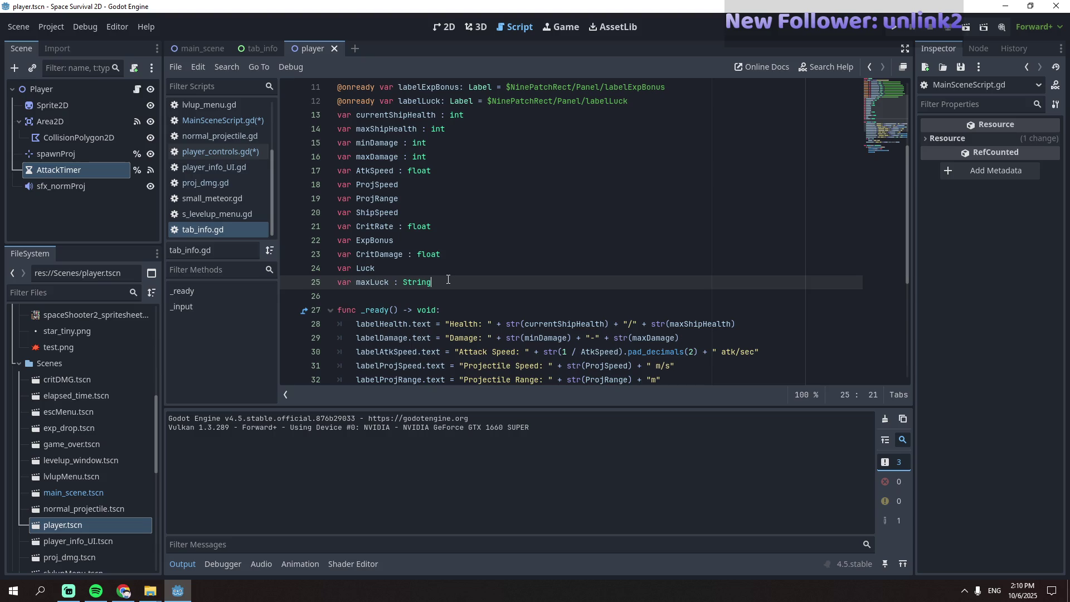
scroll(448, 278, "down", 5)
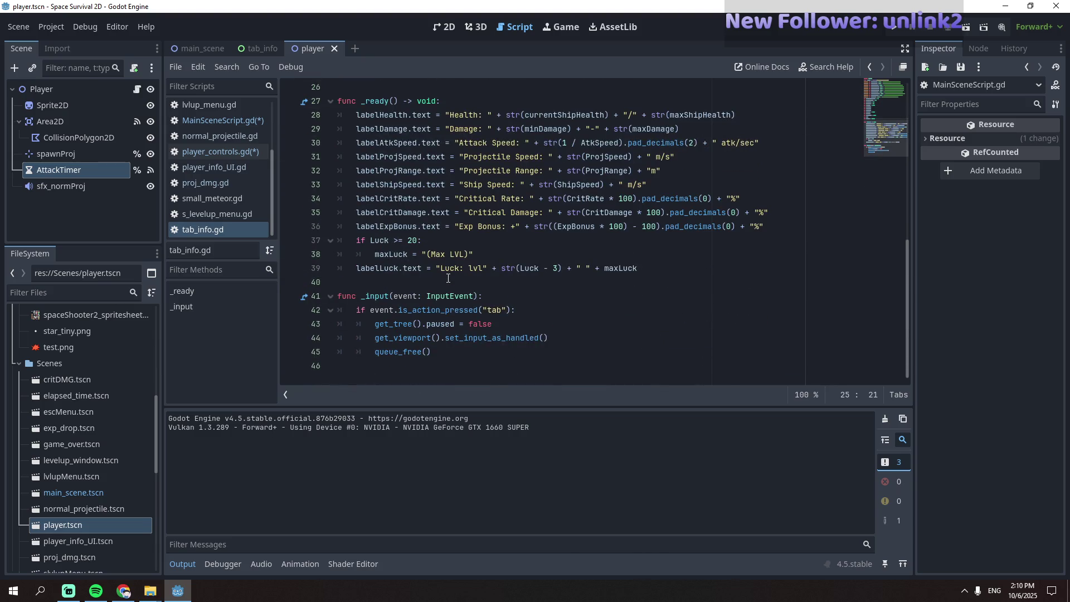
scroll(448, 279, "up", 4)
left_click(432, 227)
type(": int")
- Type ExpBonus, ShipSpeed and ProjRange as float
left_click(453, 201)
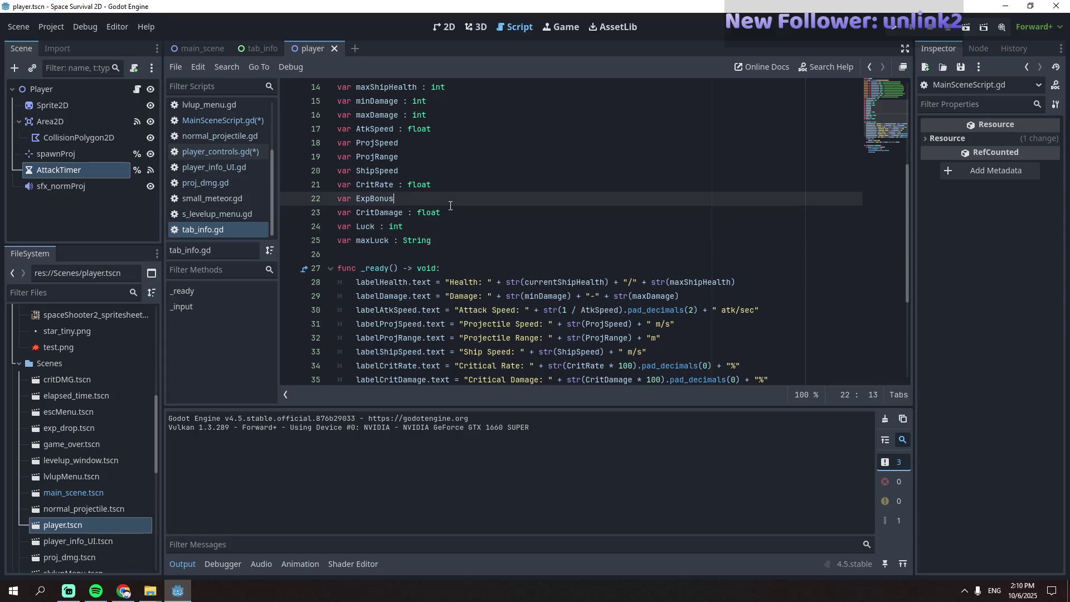
scroll(453, 235, "down", 2)
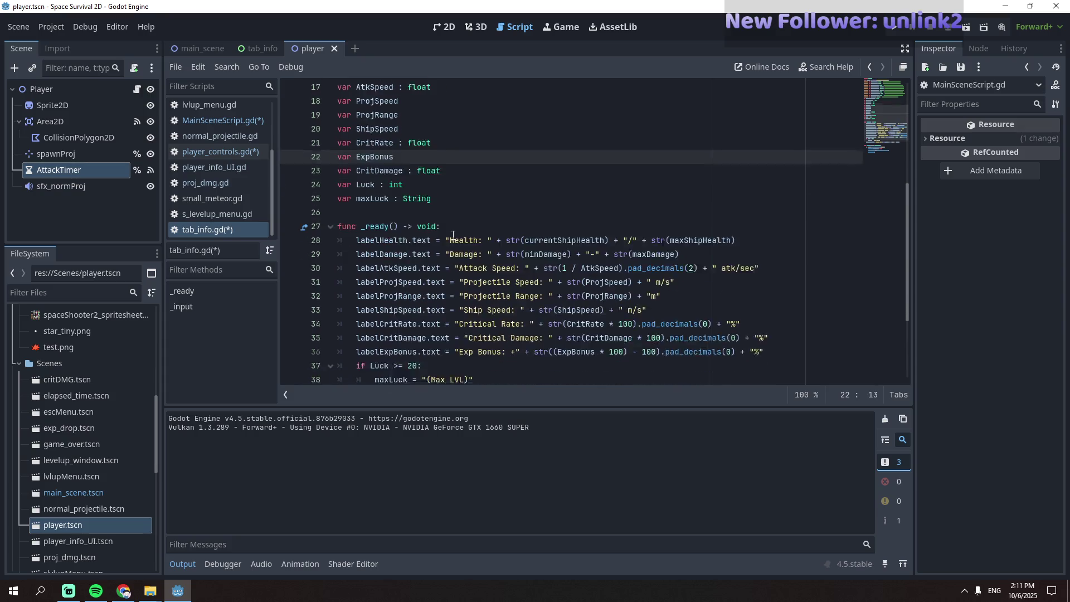
scroll(449, 236, "up", 2)
type(" : float")
left_click(455, 178)
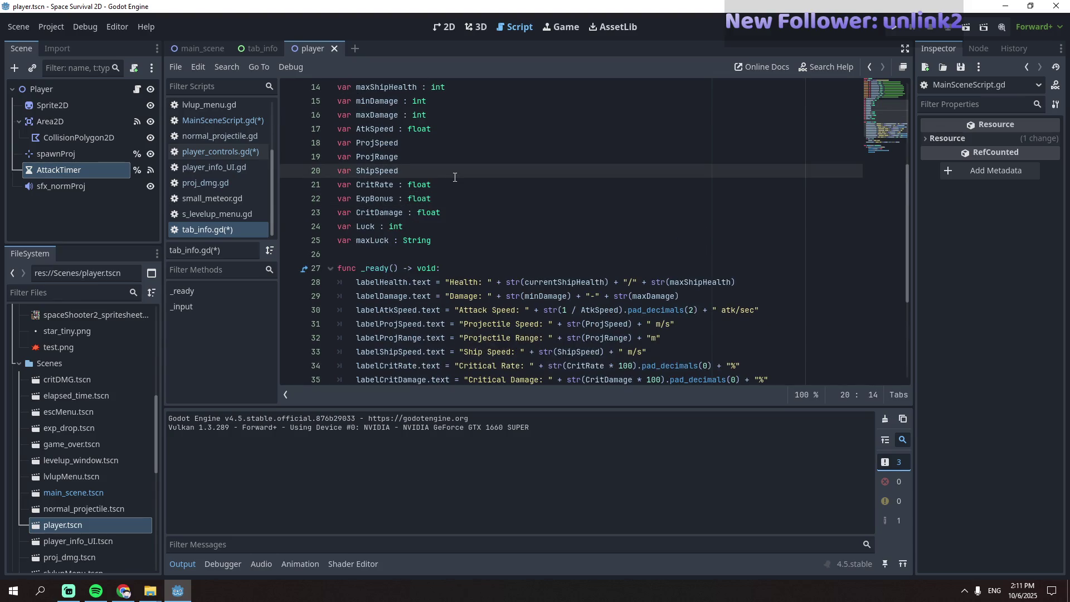
type(" ; float")
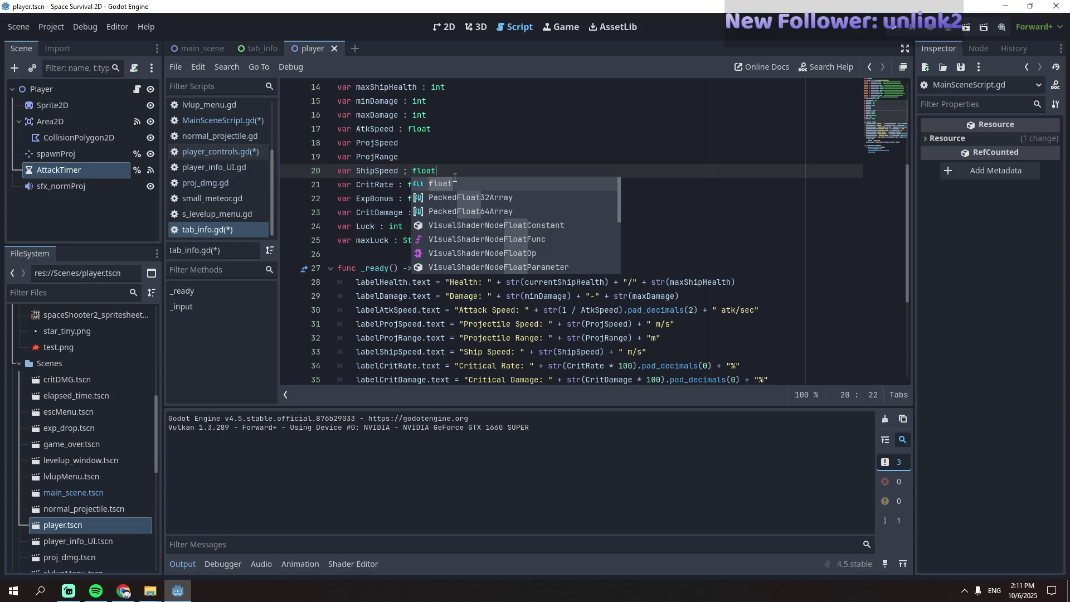
key("BackSpace")
key("BackSpace")
key("BackSpace")
type(": float")
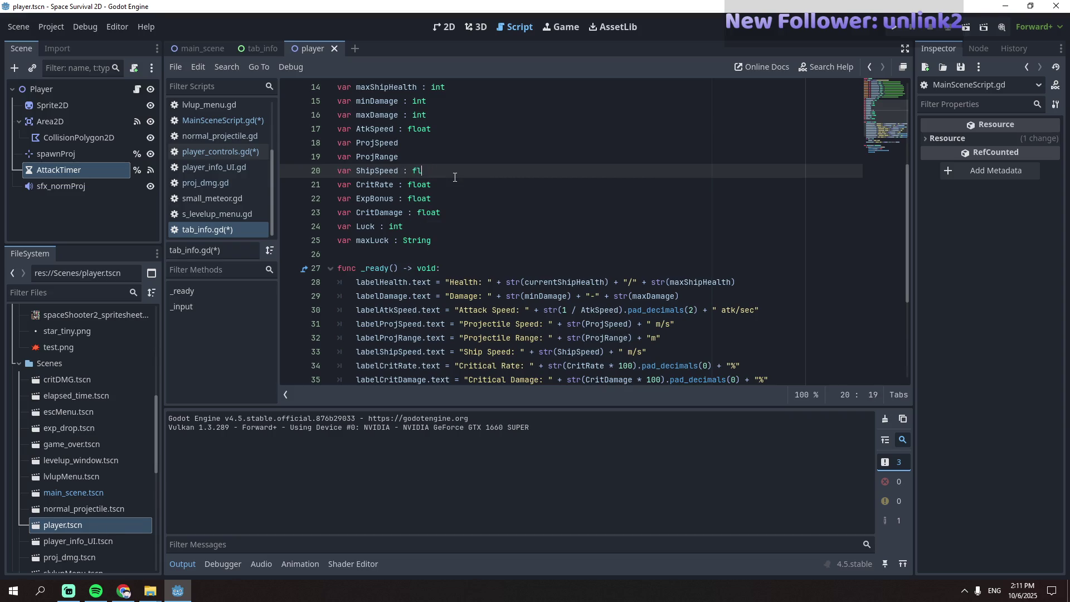
key("Escape")
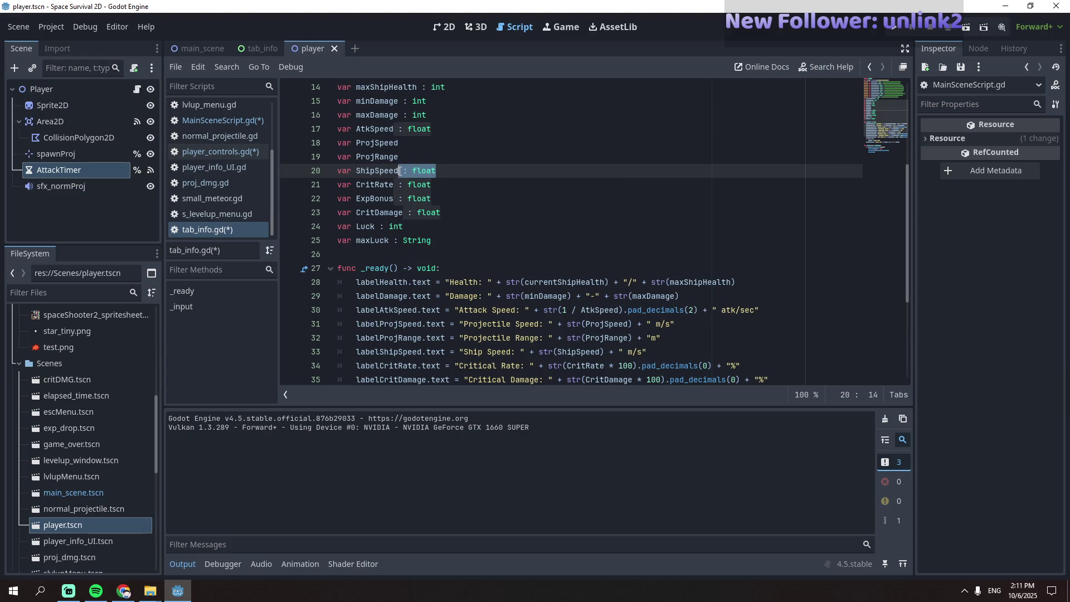
left_click(401, 156)
type(": float")
- Start a new 'var' line after the maxLuck declaration
left_click(471, 253)
key("Return")
key("Up")
type("var")
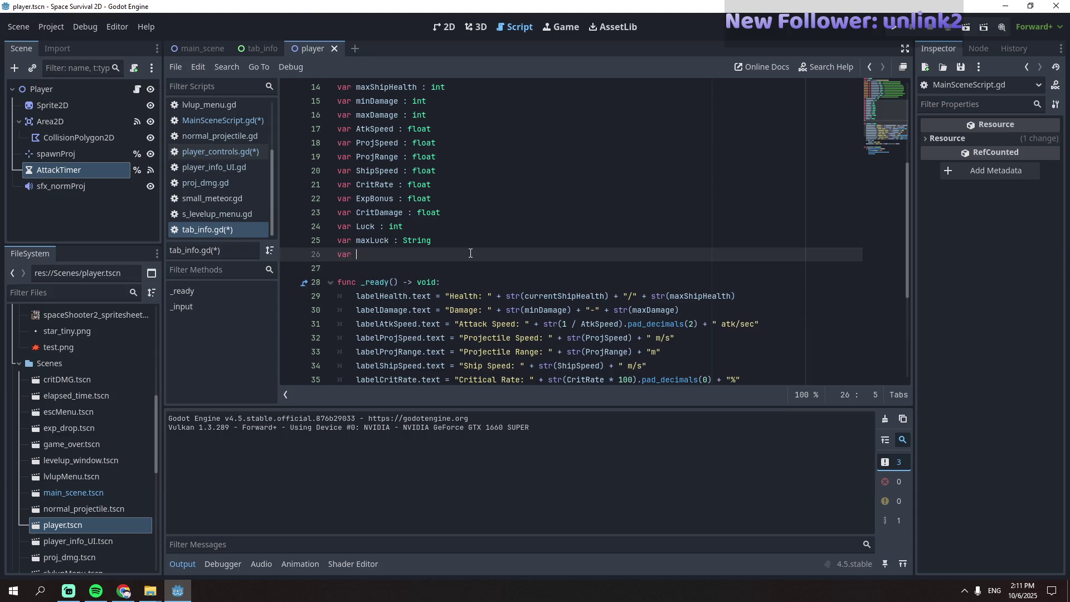
scroll(461, 249, "up", 5)
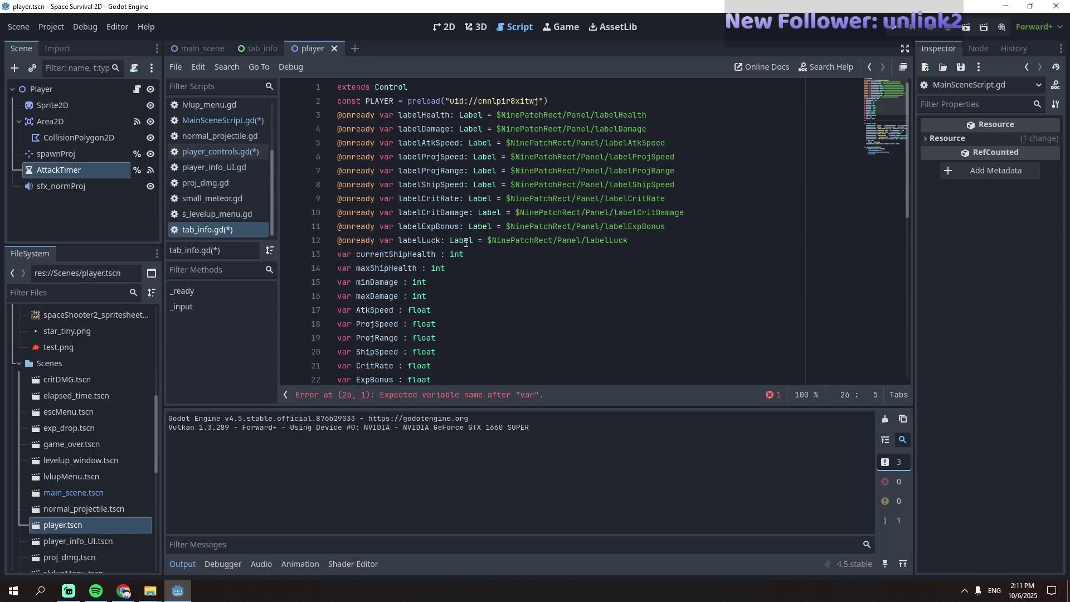
left_click(260, 50)
scroll(106, 112, "down", 3)
scroll(106, 113, "down", 1)
left_click(85, 163)
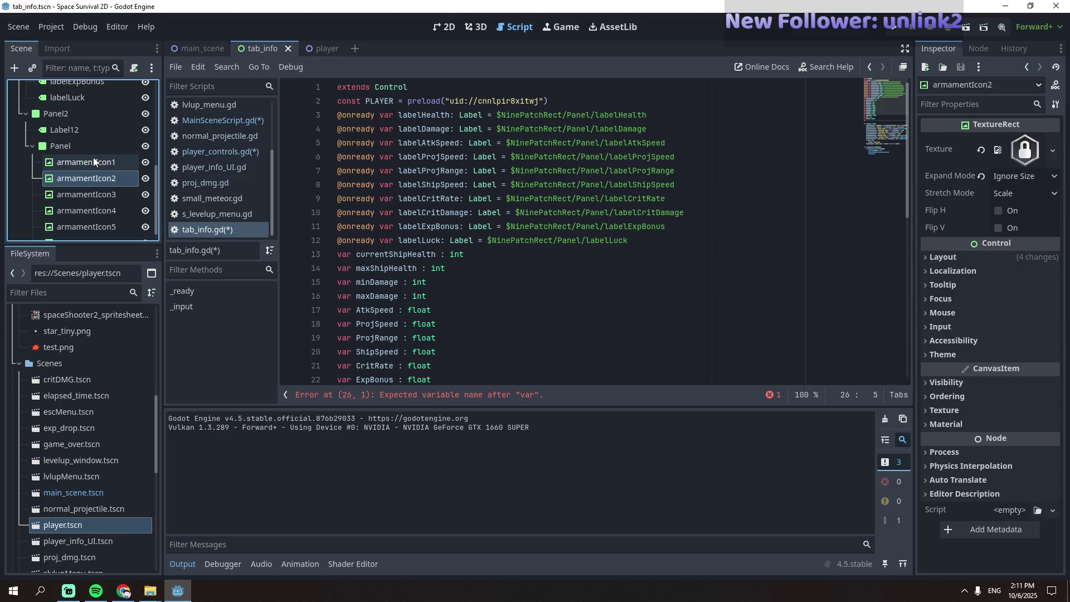
left_click(640, 240)
key("Return")
left_click_drag(108, 162, 382, 260)
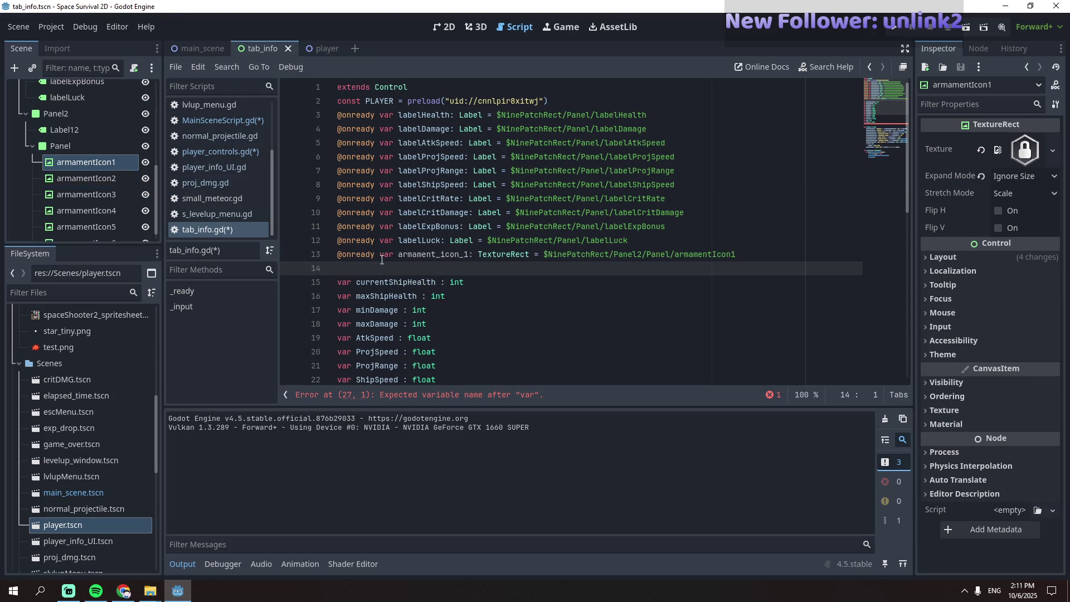
- Review the armament icons of the tab_info scene in the 2D view
left_click(450, 28)
left_click(101, 178)
left_click(104, 194)
left_click(89, 227)
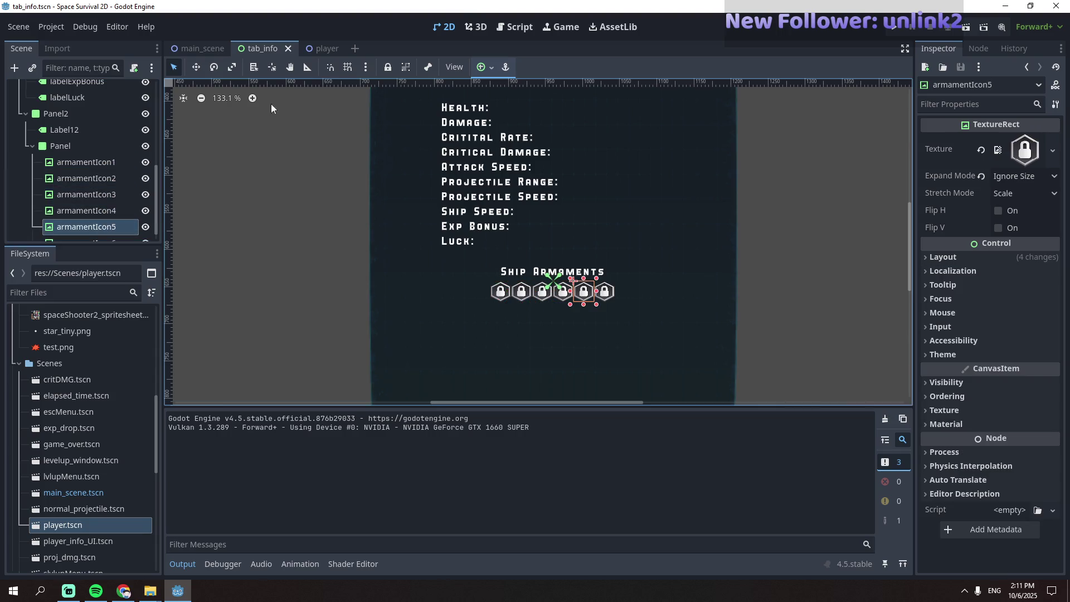
- Remove the blank line after the icon reference and select the armament_icon_1 name
left_click(514, 27)
key("BackSpace")
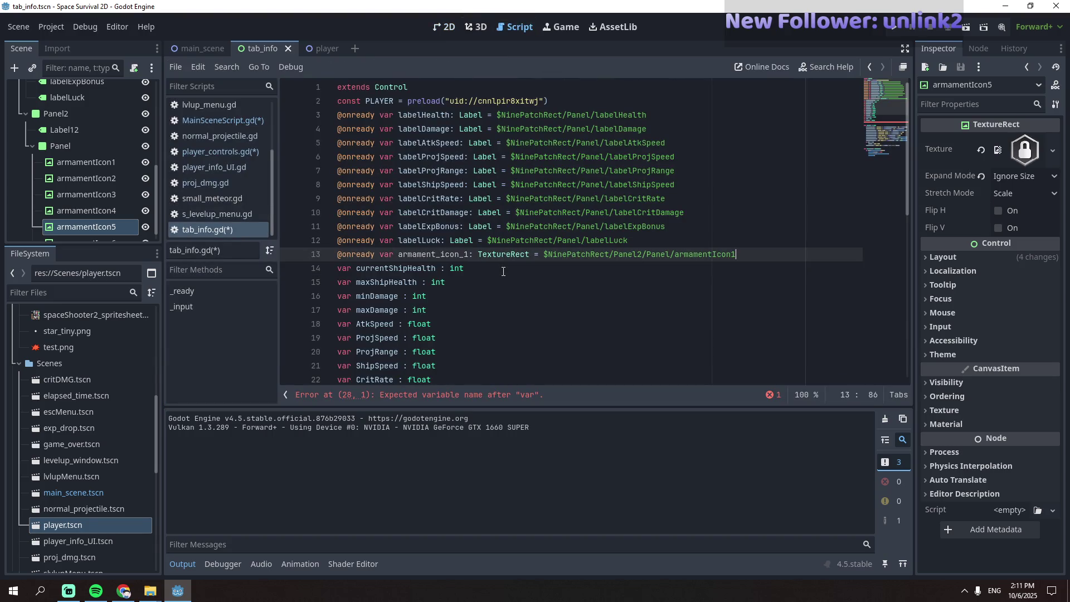
left_click(441, 254)
left_click(460, 254)
left_click(457, 267)
left_click_drag(469, 254, 398, 255)
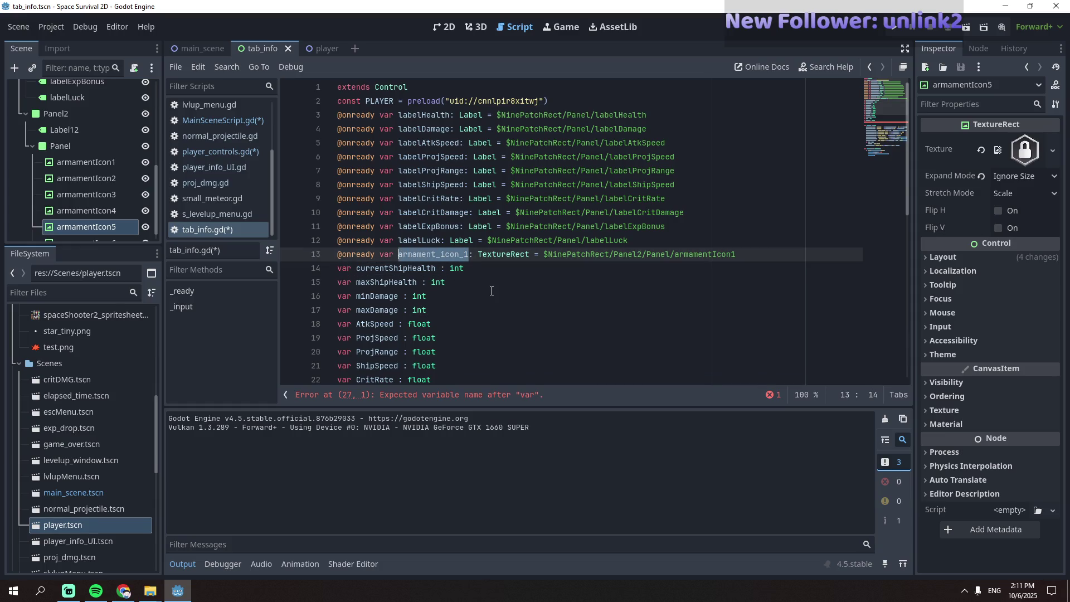
scroll(492, 290, "down", 9)
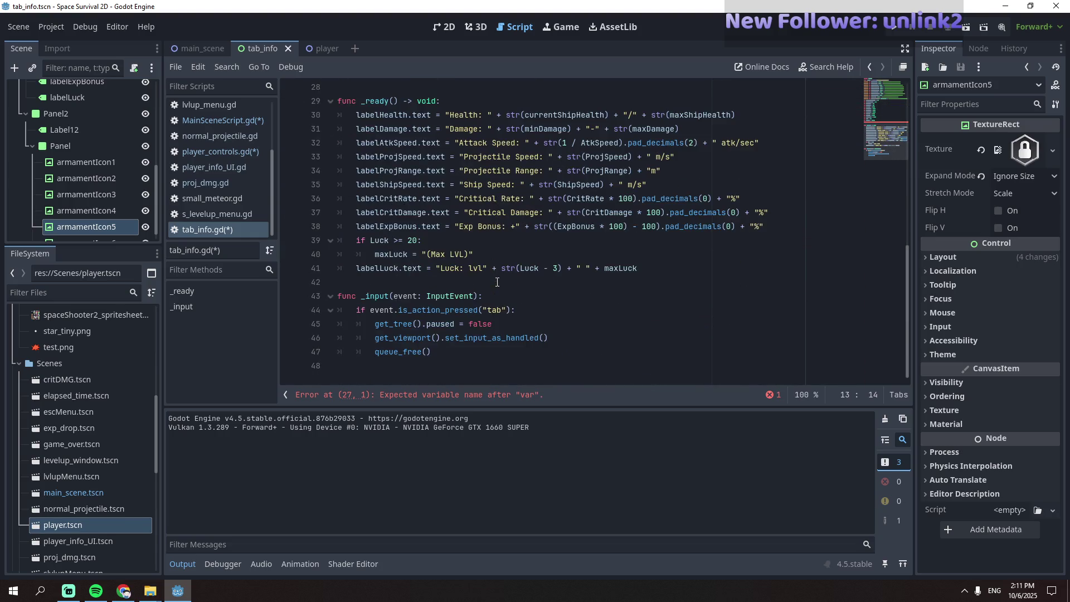
scroll(499, 278, "up", 4)
left_click(471, 240)
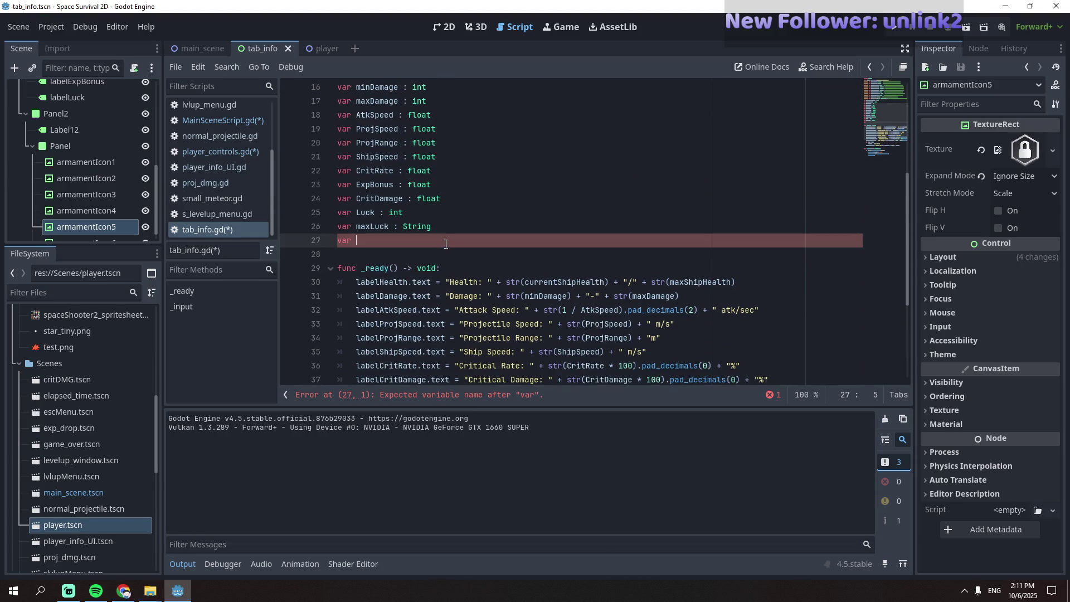
- Complete the bare var line as 'var projCount : int'
scroll(447, 244, "up", 2)
type("projCount")
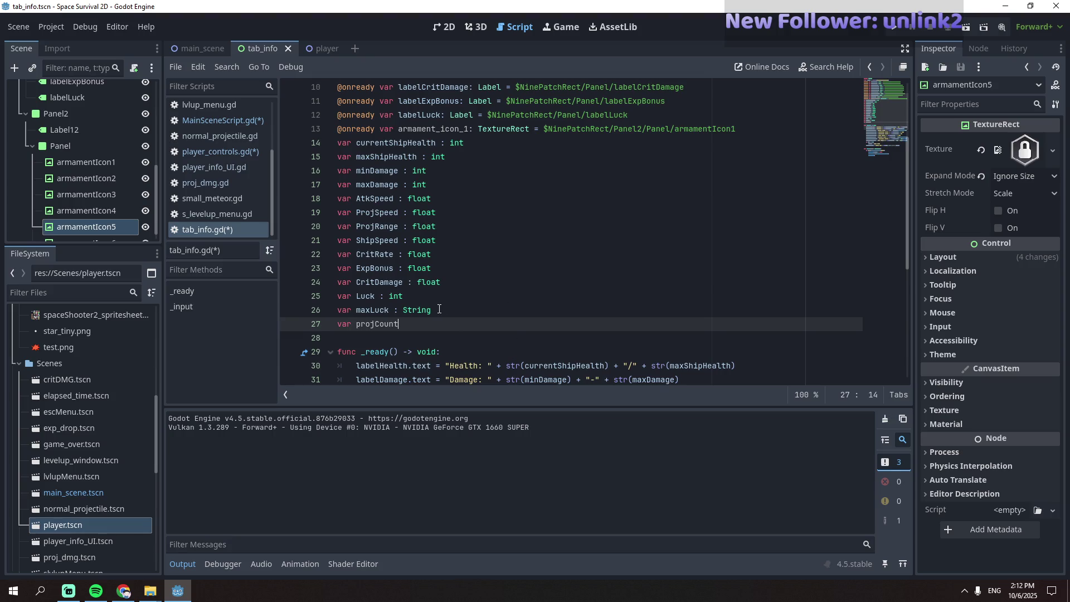
type(" : int")
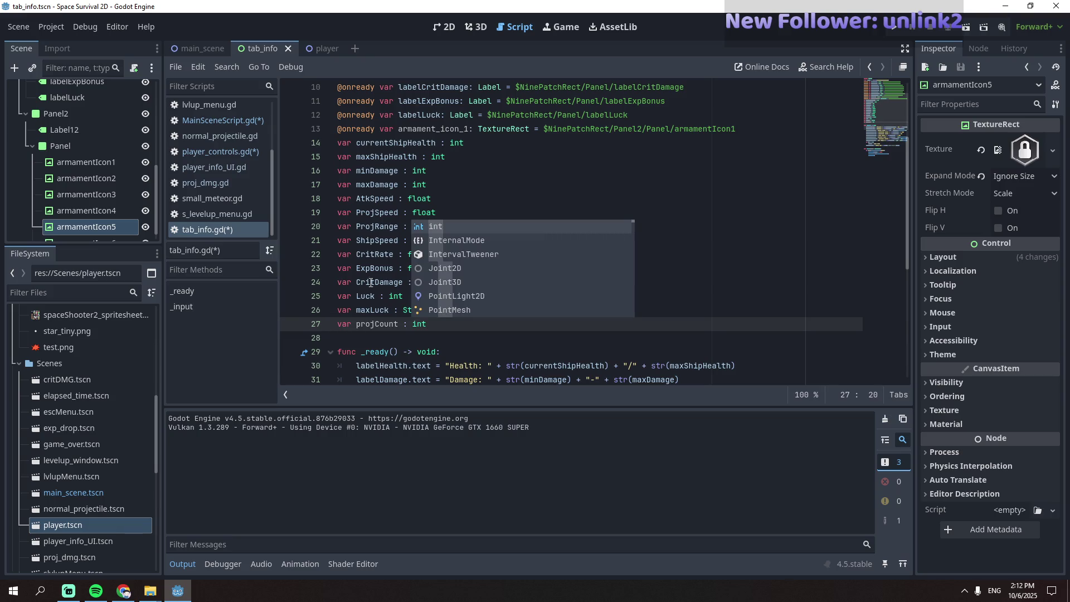
key("Escape")
- Add an indented 'if projCount > 1:' block at the end of _ready
scroll(412, 279, "down", 6)
left_click(462, 269)
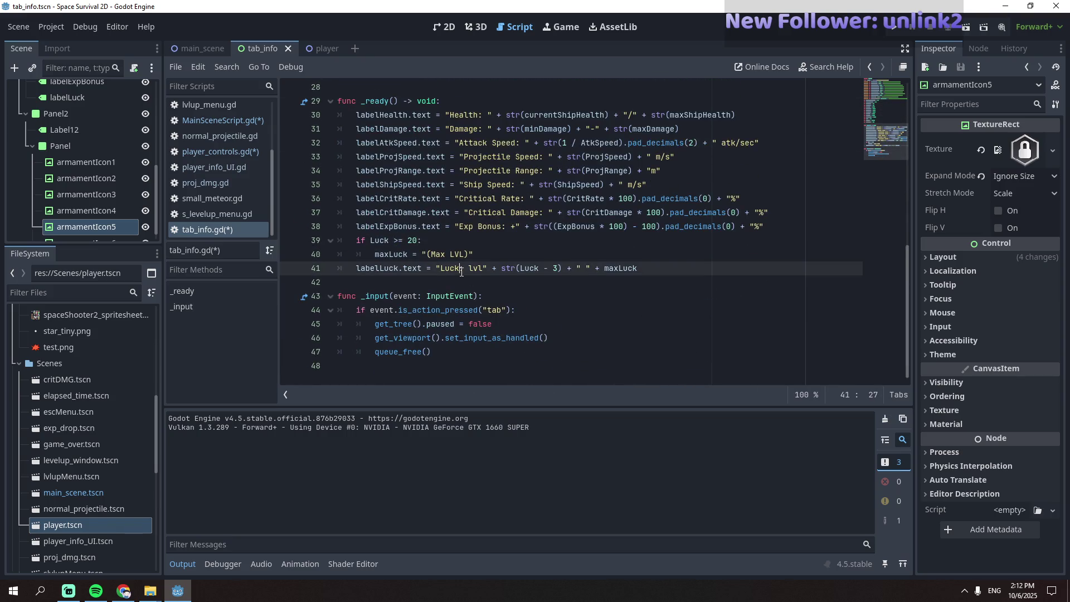
type(":")
left_click(469, 280)
key("Return")
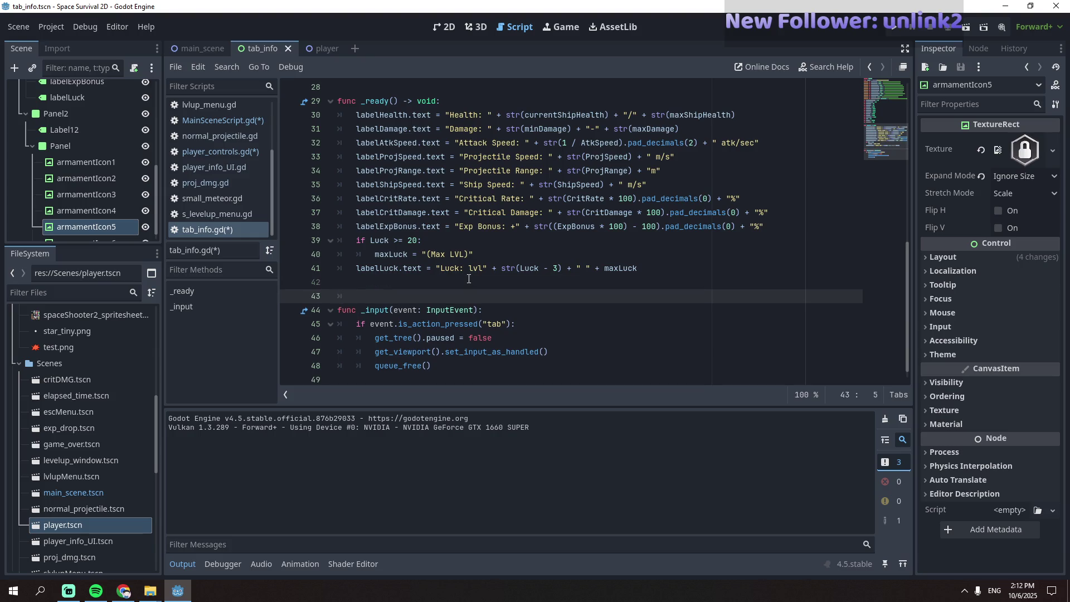
key("Up")
key("Down")
key("Down")
key("Up")
key("Up")
key("Tab")
type("if projCount")
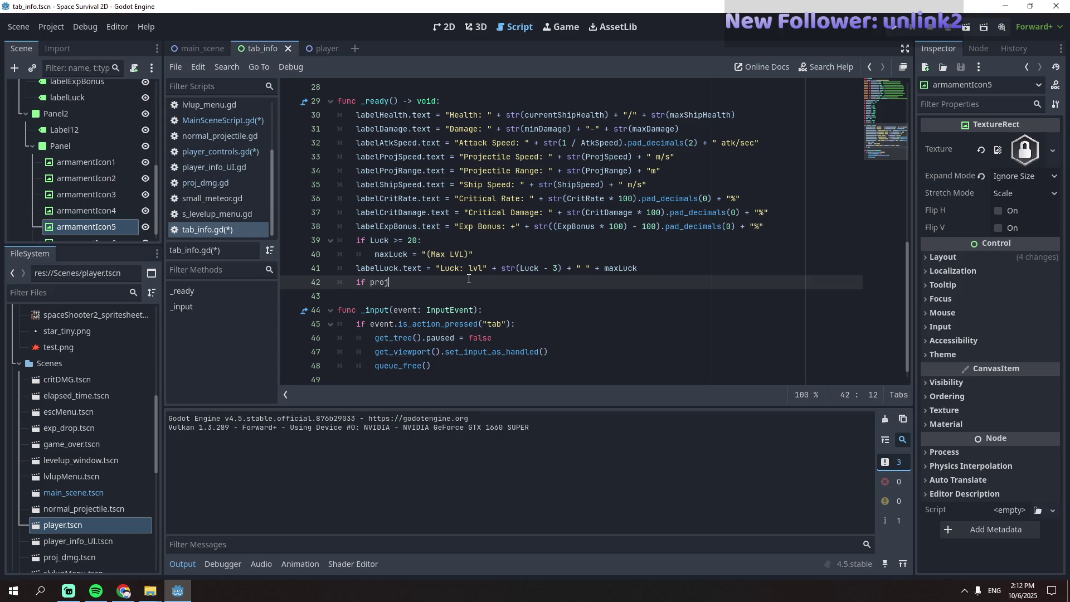
type(" > 1")
type(":")
key("Return")
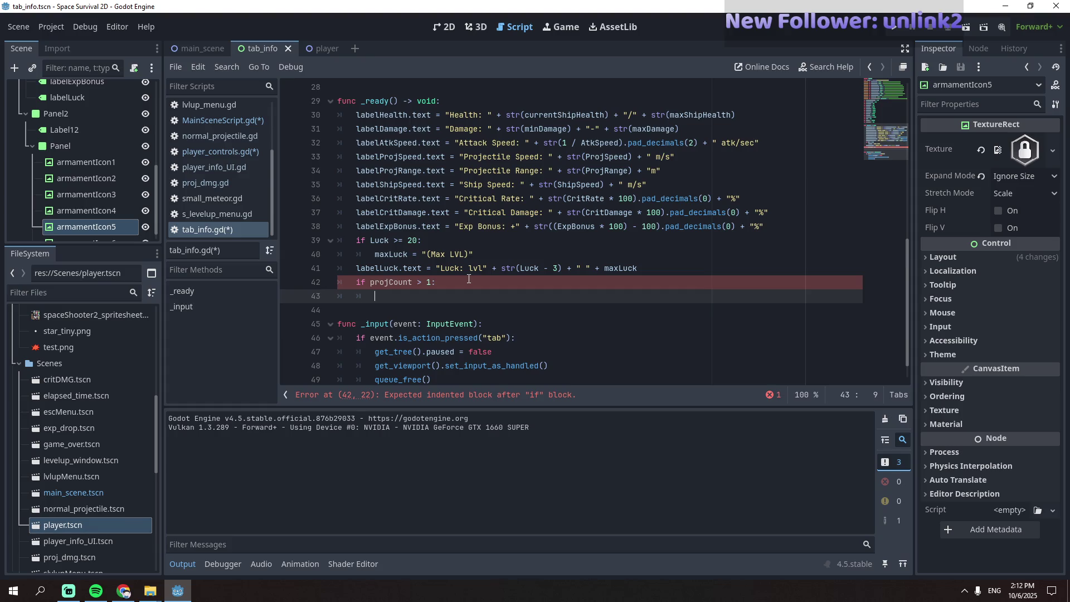
- Inside the block, begin 'armament_icon_1.texture =' using autocomplete
type("armament_icon_1")
type(".")
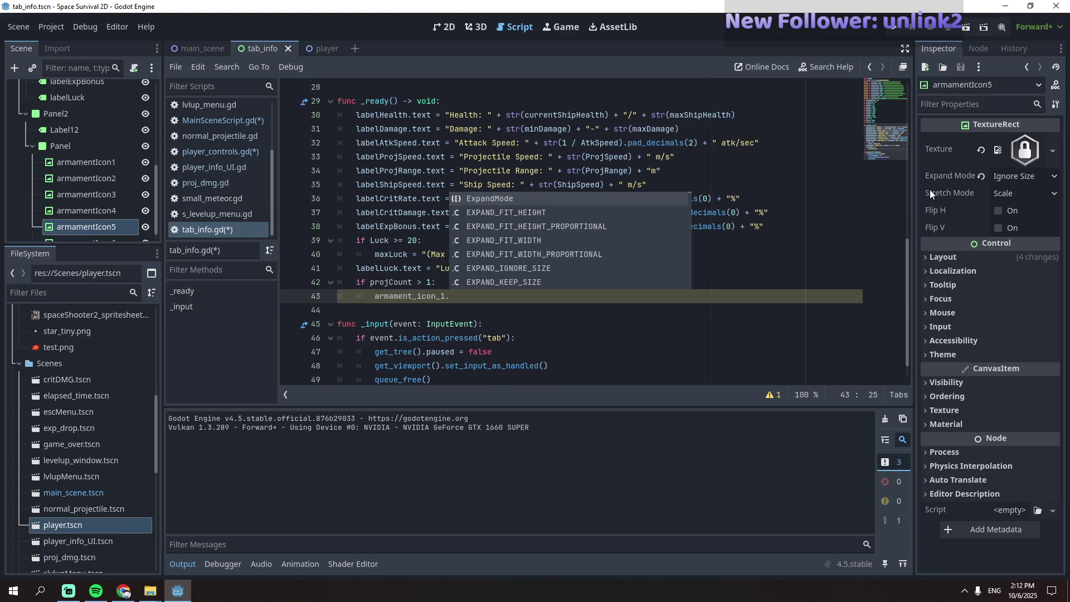
type("Tex")
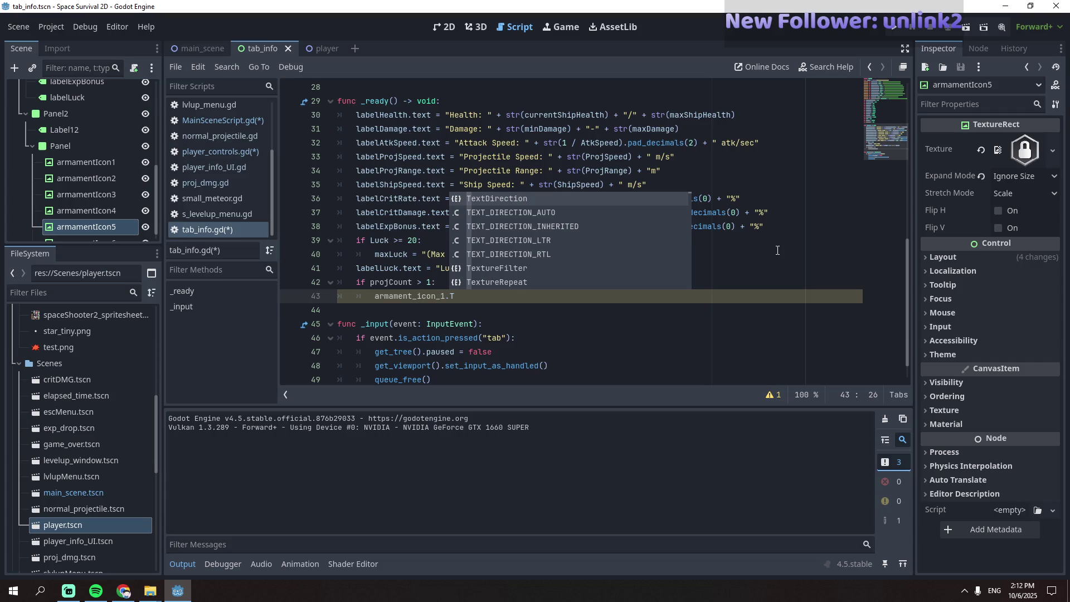
key("Down")
key("Down")
key("Down")
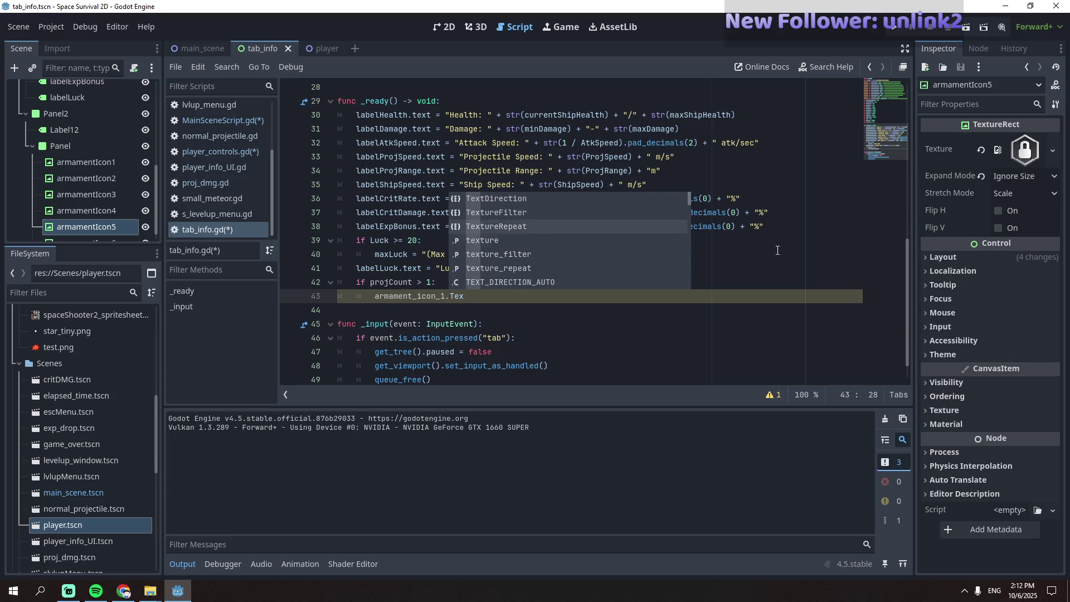
key("Return")
type("=")
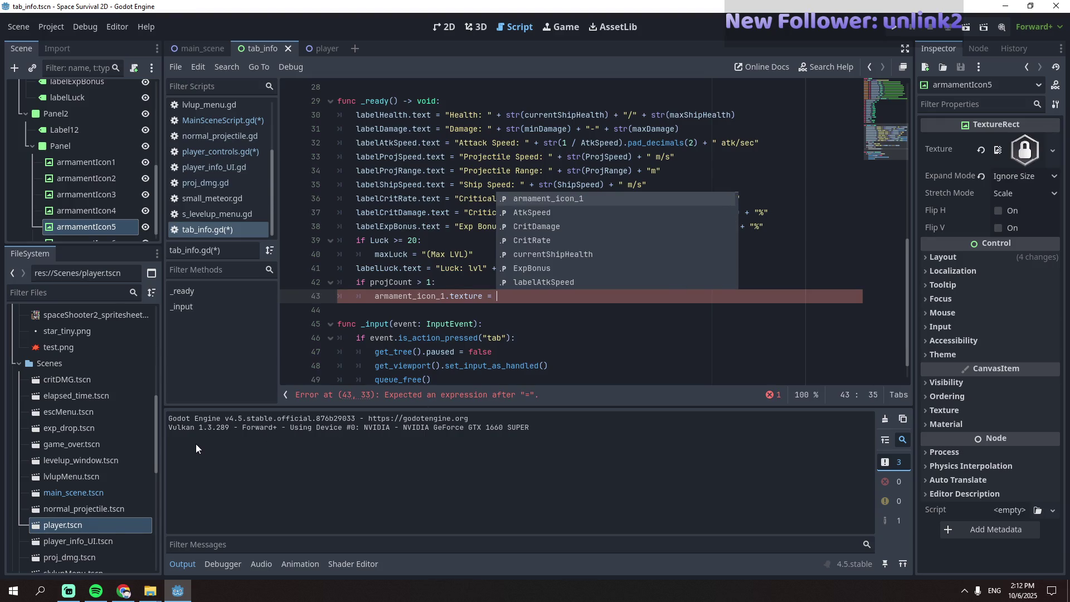
scroll(89, 376, "up", 4)
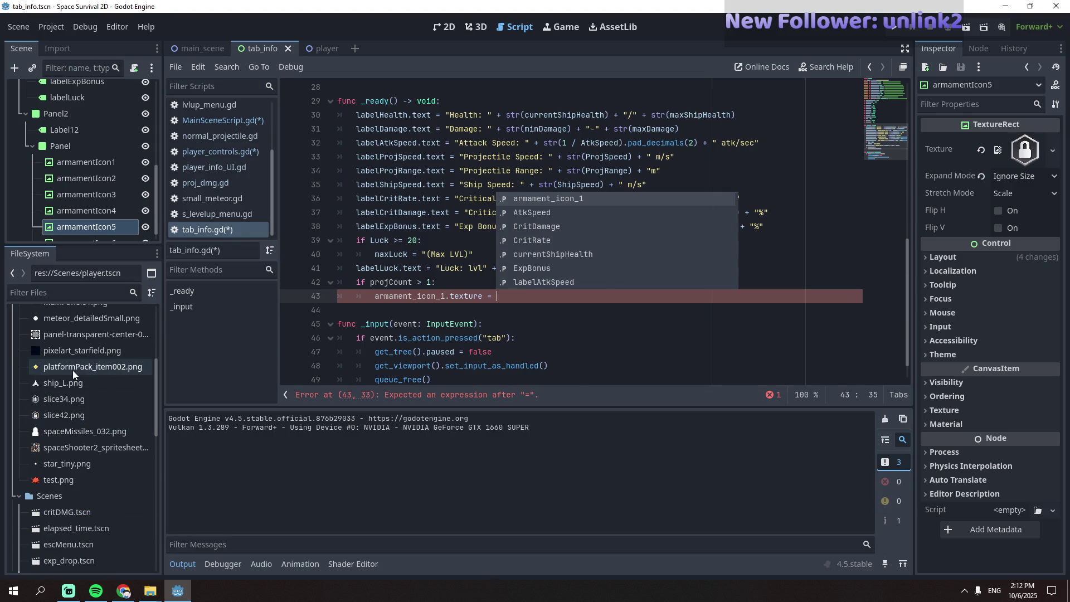
- Drop a preload of slice34.png after 'texture =' on line 43 and run the game with F5
mouse_move(67, 369)
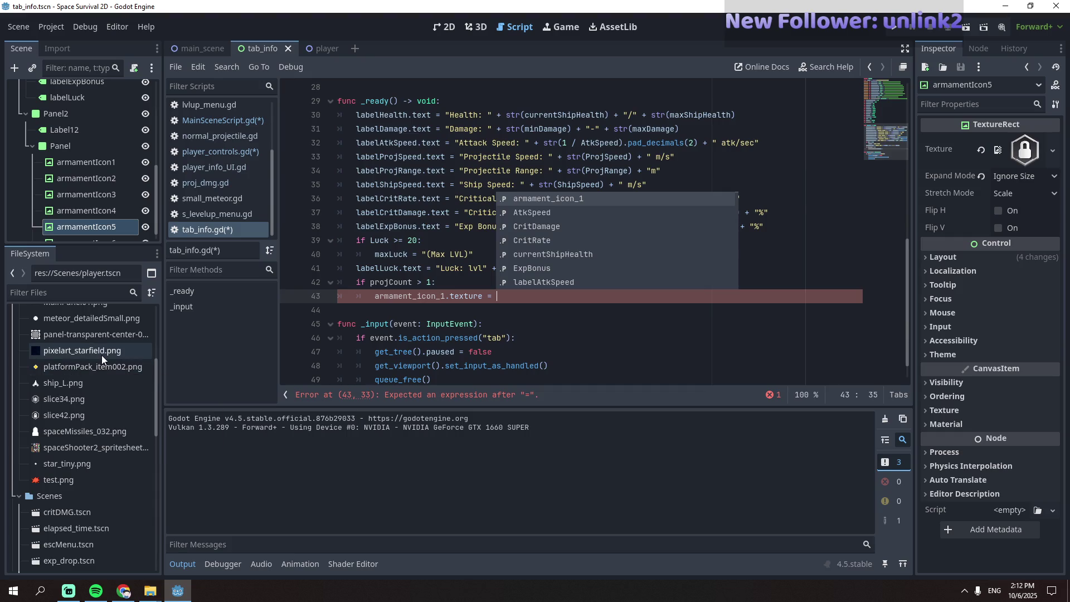
scroll(95, 369, "up", 2)
scroll(87, 368, "up", 4)
scroll(86, 371, "down", 4)
scroll(85, 371, "down", 2)
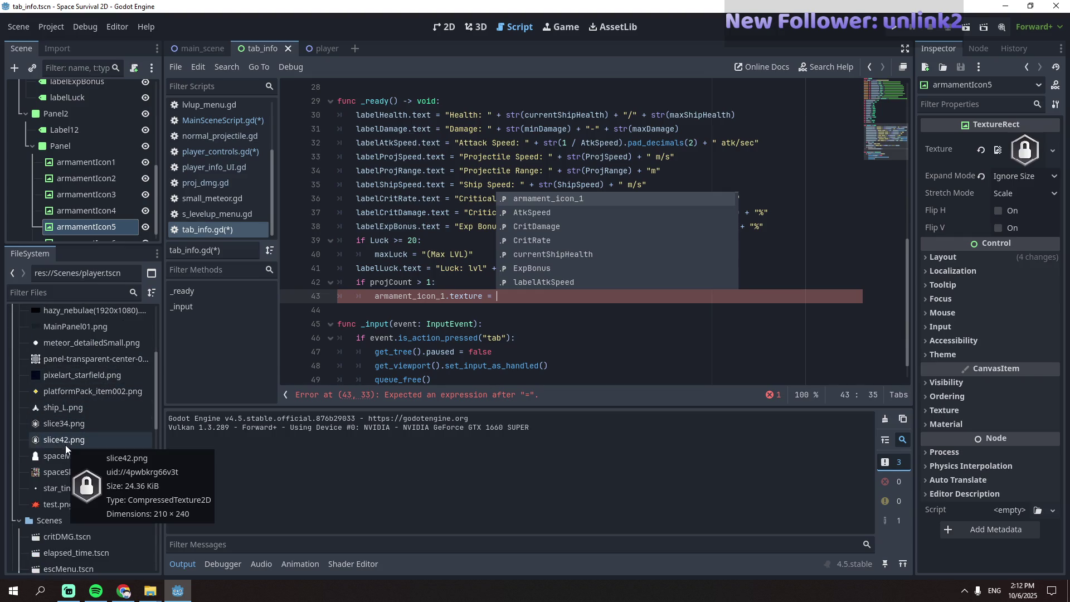
mouse_move(66, 427)
mouse_move(66, 426)
left_mouse_down()
mouse_move(519, 343)
mouse_move(526, 301)
left_mouse_up()
left_click(522, 325)
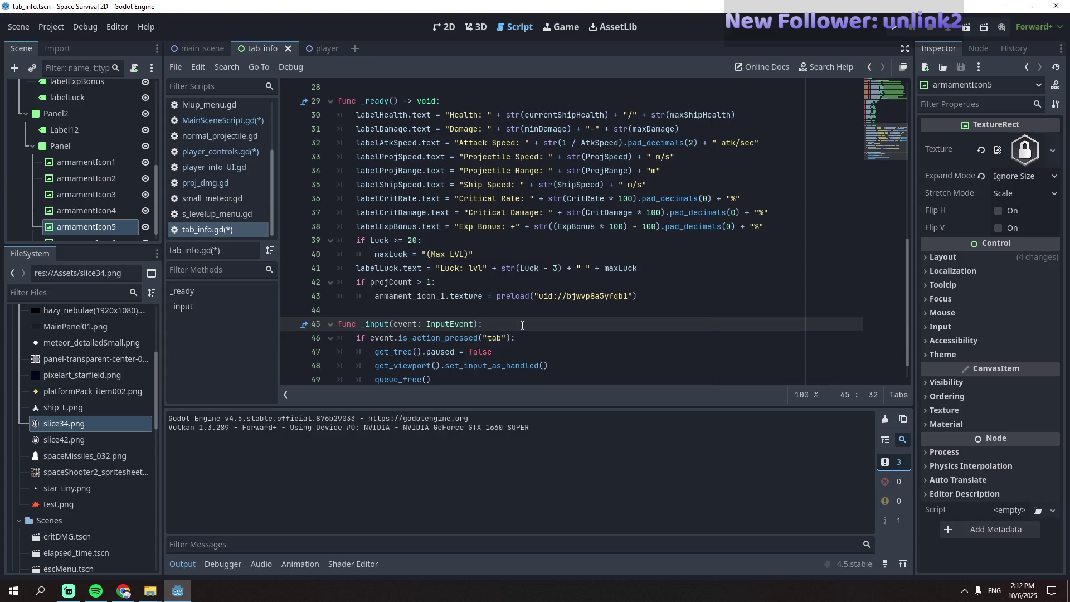
key("F5")
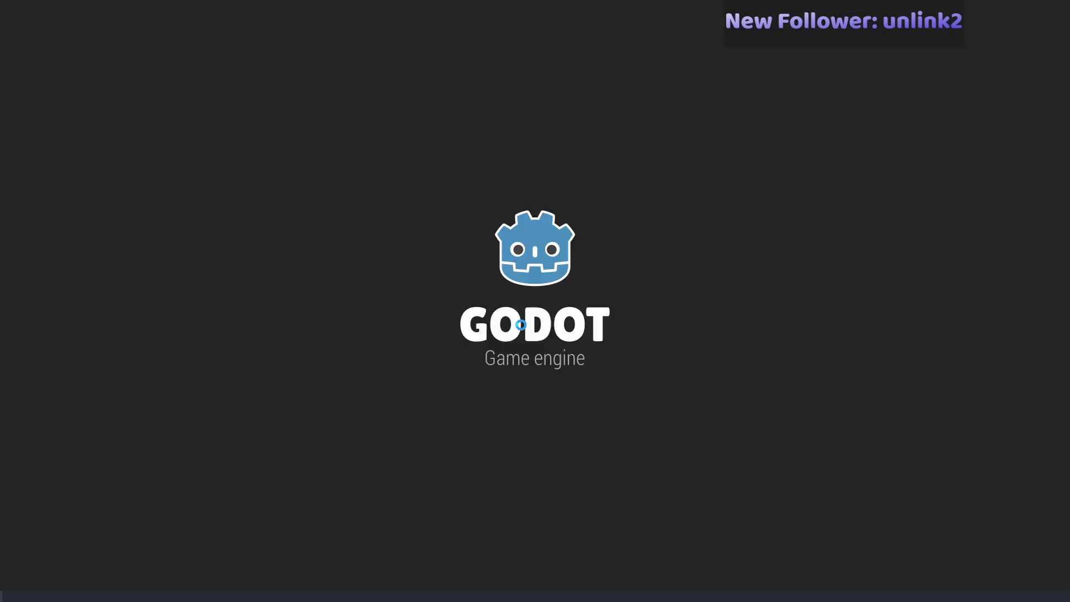
- Finish line 44 as 'tabInfo.projCount = player.projCount' in MainSceneScript.gd and rerun with F5
left_click(452, 225)
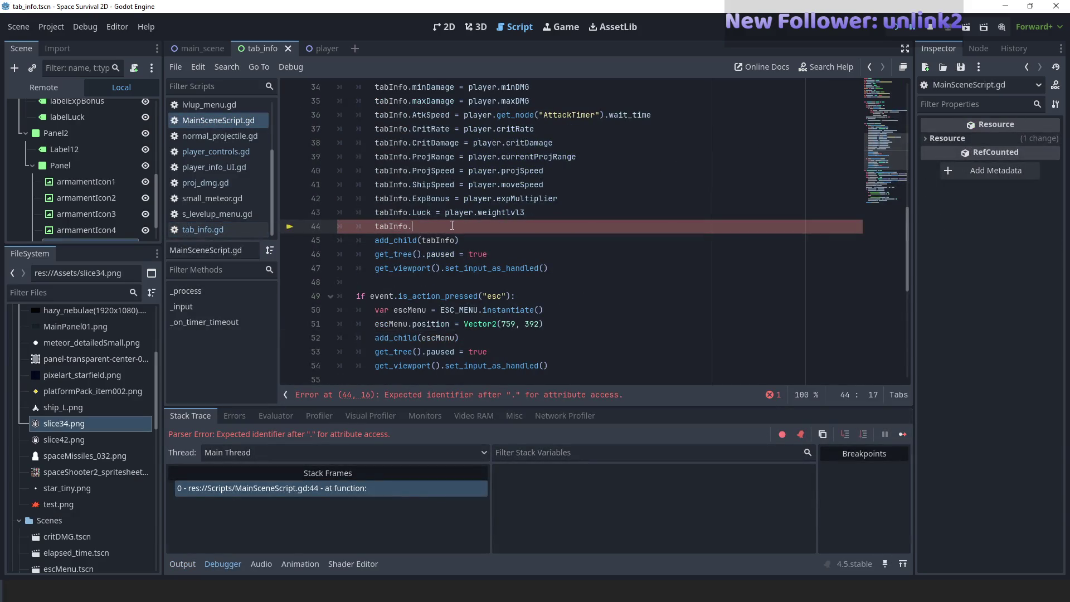
type("projCounrt")
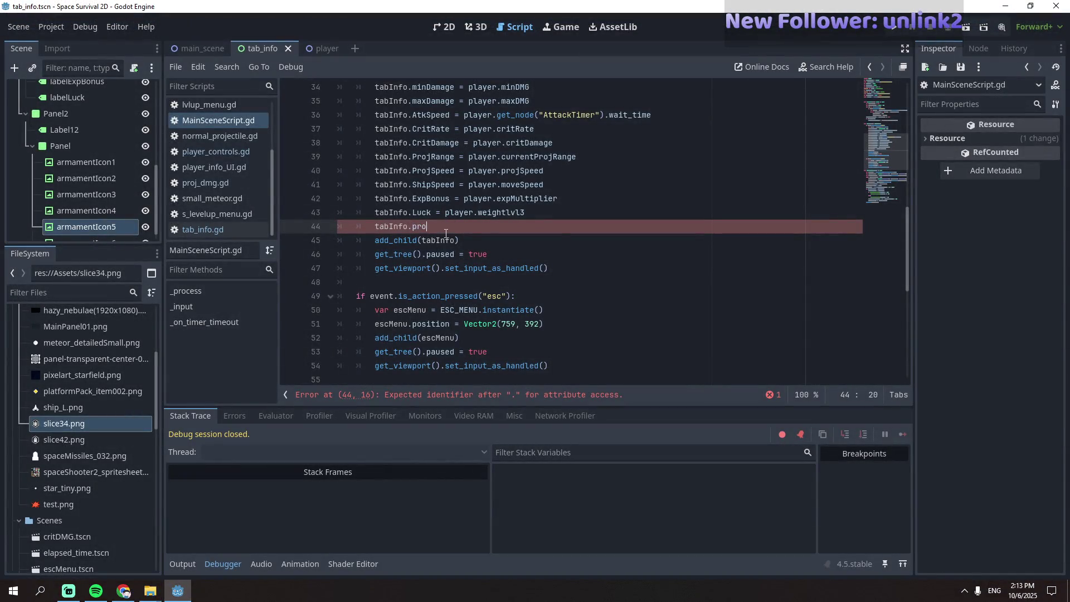
key("BackSpace")
type("t -")
type("player.proj")
type("Count")
key("F5")
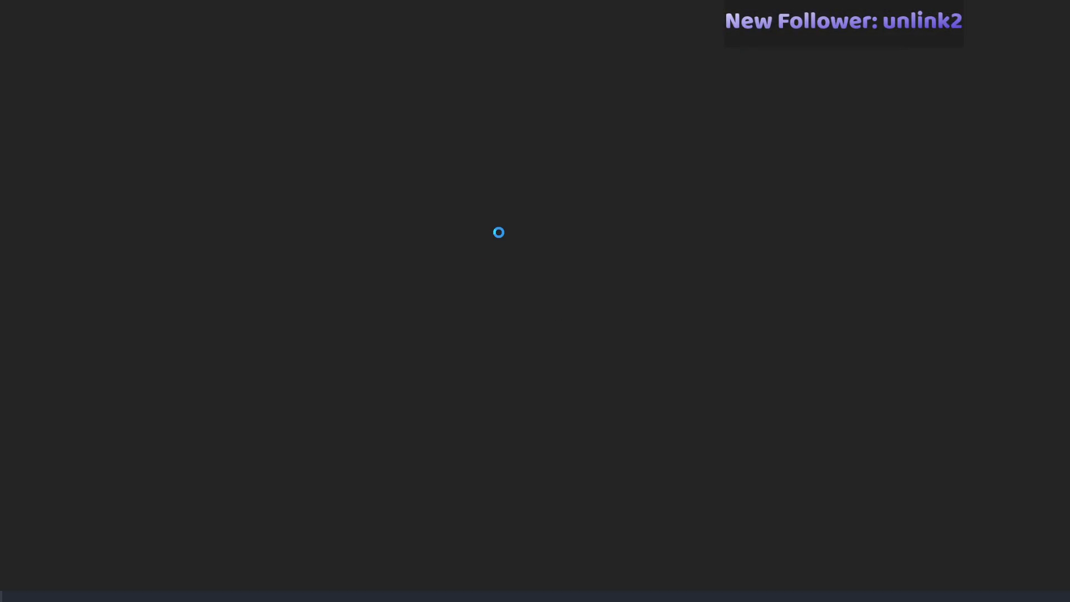
- Fly the ship with WASD, collecting gems to reach a level up
key("a")
key("w")
key("a")
key("w")
key("a")
key("s")
key("d")
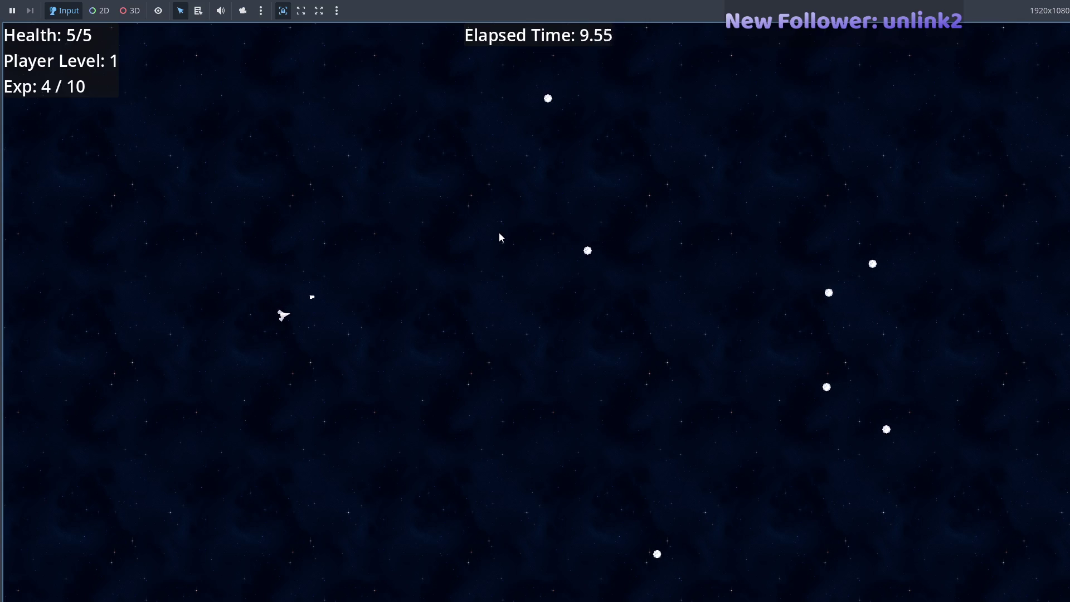
key("w")
key("d")
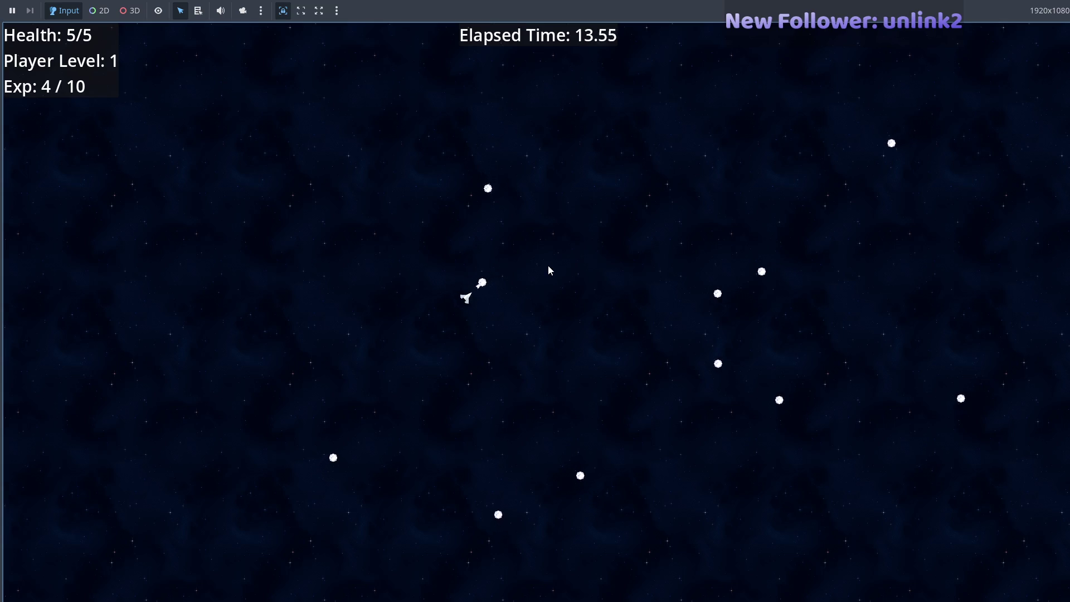
key("w")
key("d")
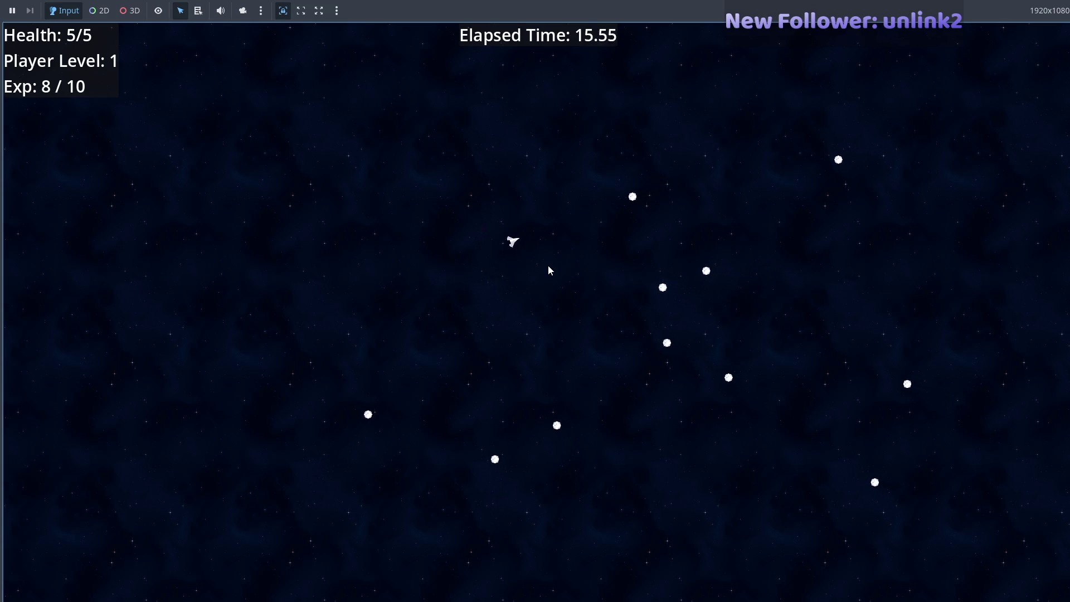
key("d")
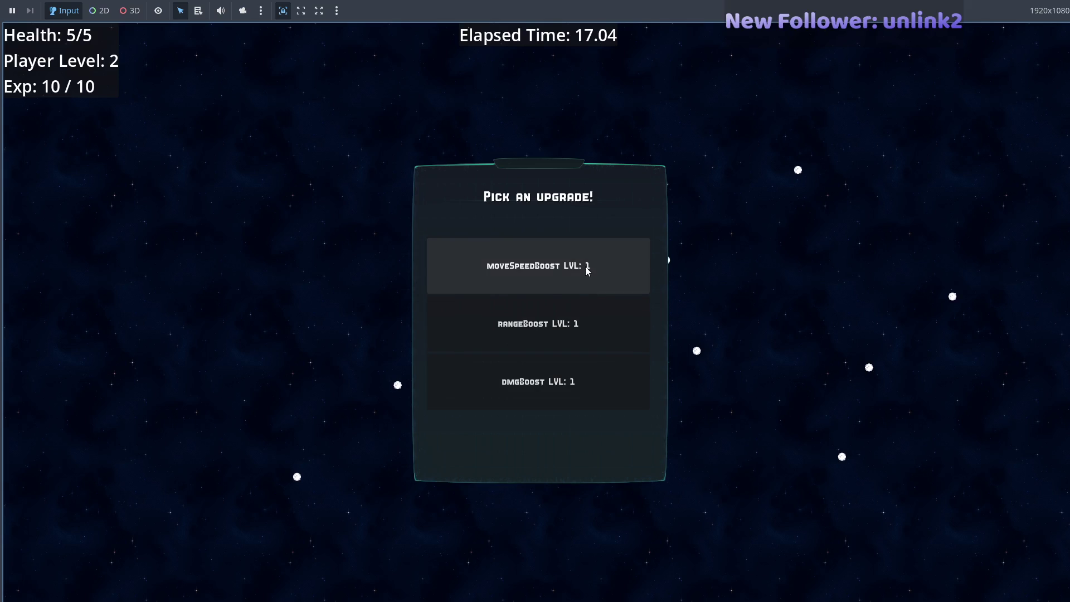
- Choose the dmgBoost and projSpeedBoost upgrades and glance at the ship information panel
left_click(566, 329)
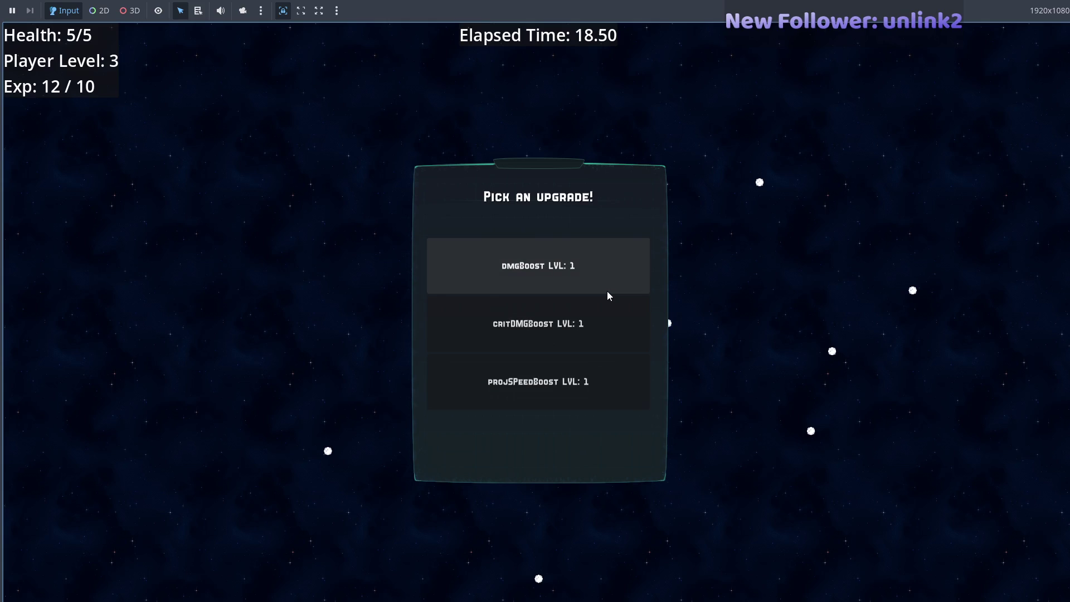
left_click(608, 292)
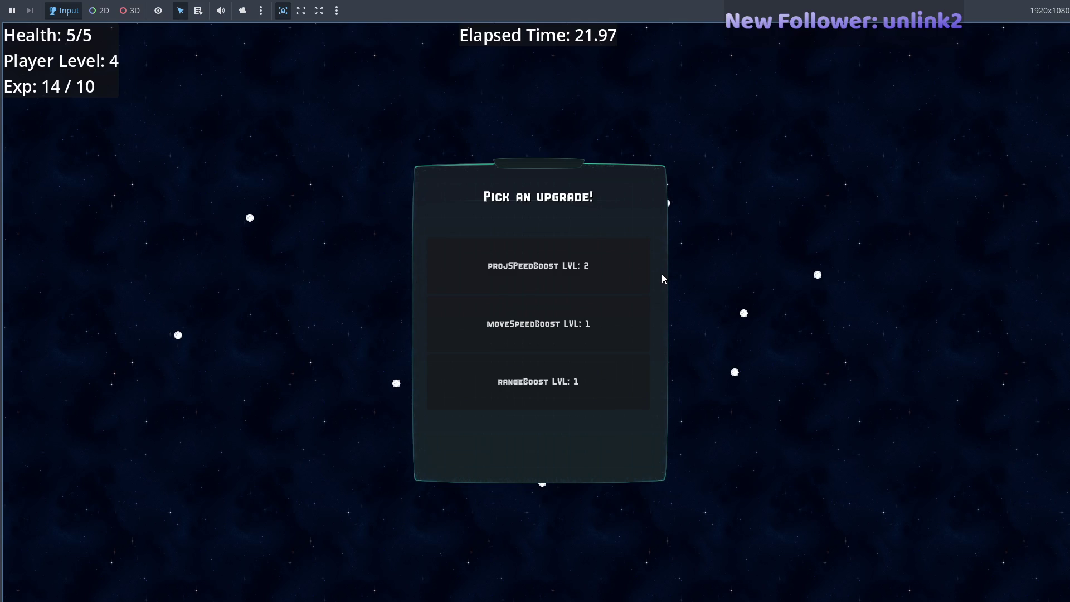
left_click(616, 284)
key("Escape")
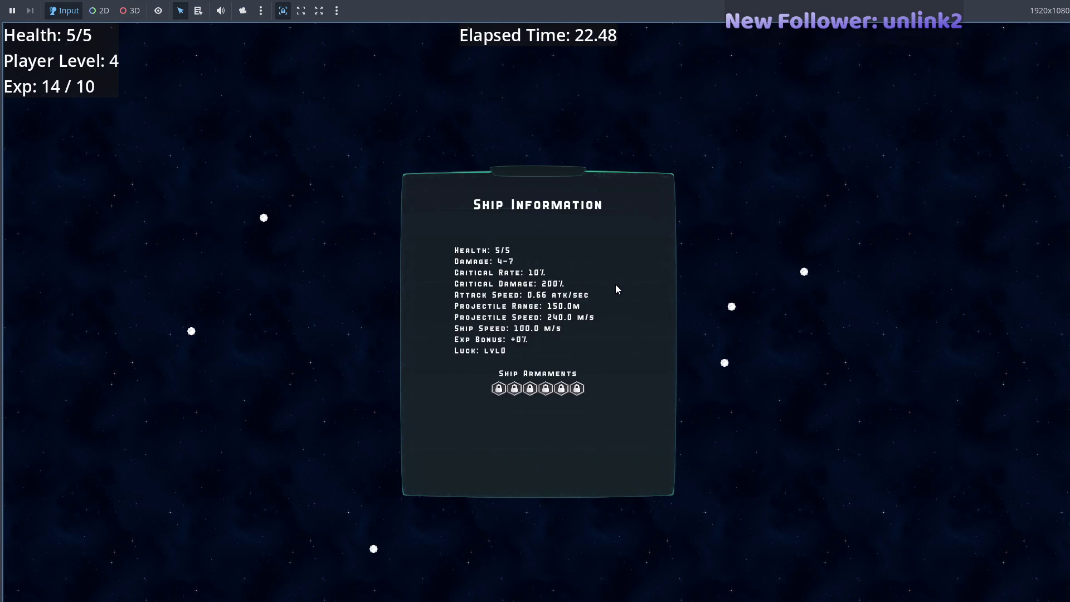
key("Escape")
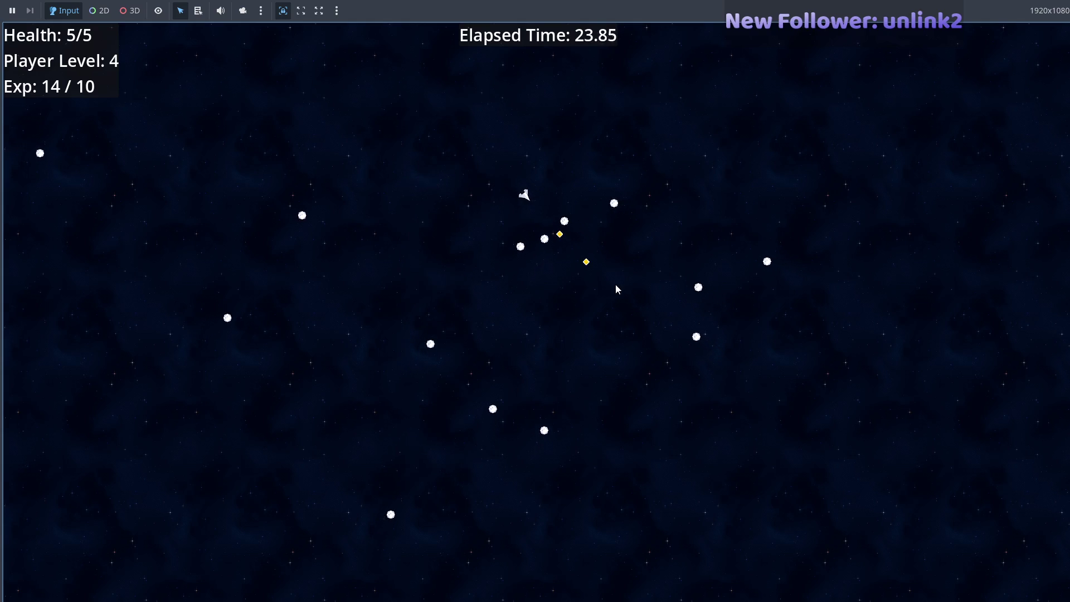
key("Escape")
key("Escape")
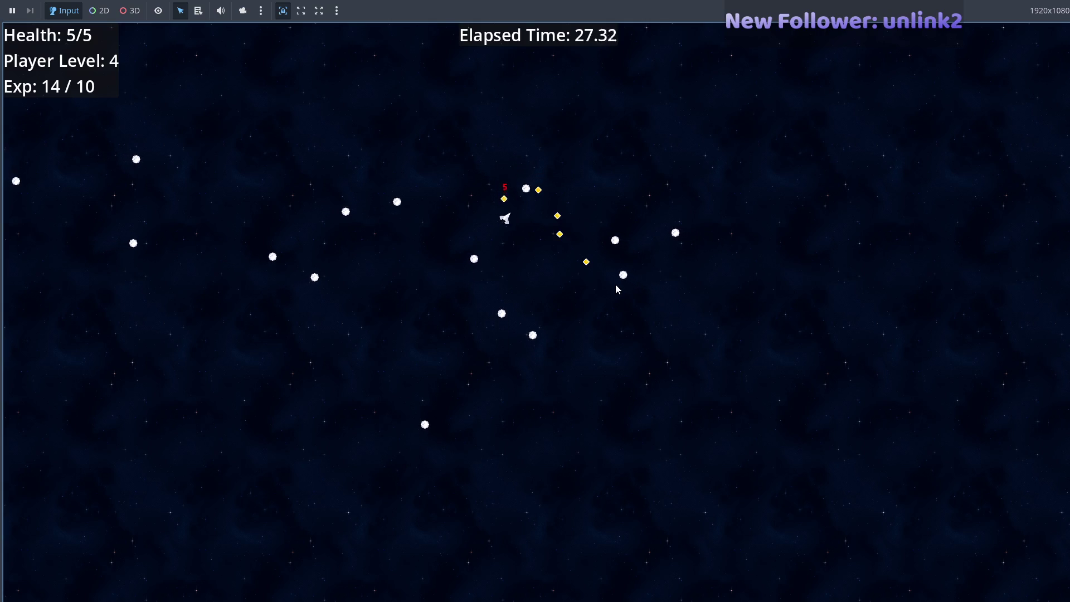
- Take projSpeedBoost, luckBoost and critDMGBoost on the following level-ups
left_click(589, 326)
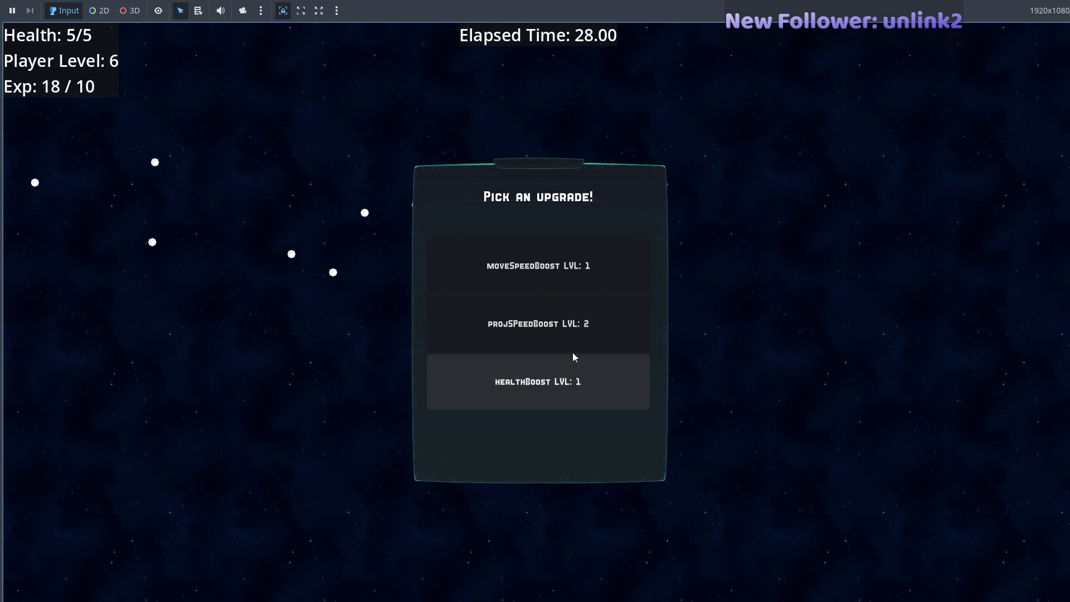
left_click(566, 326)
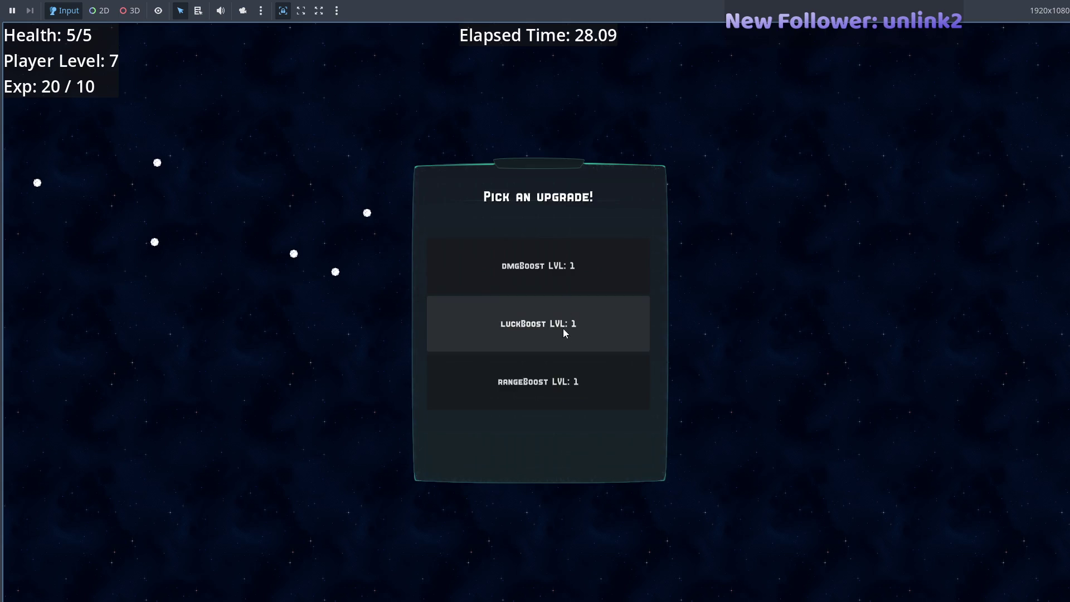
left_click(563, 335)
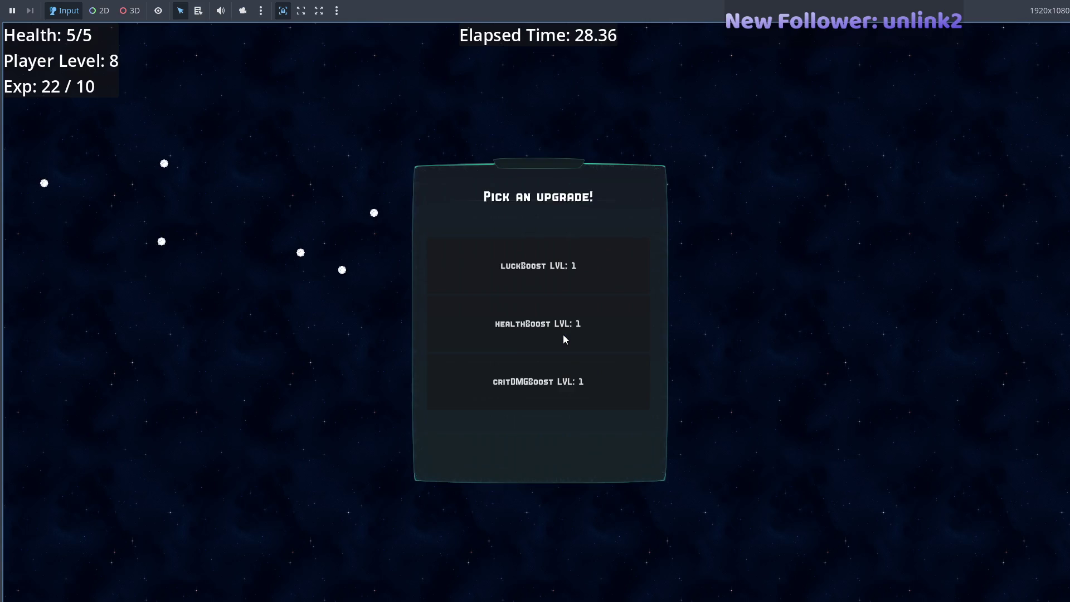
left_click(564, 270)
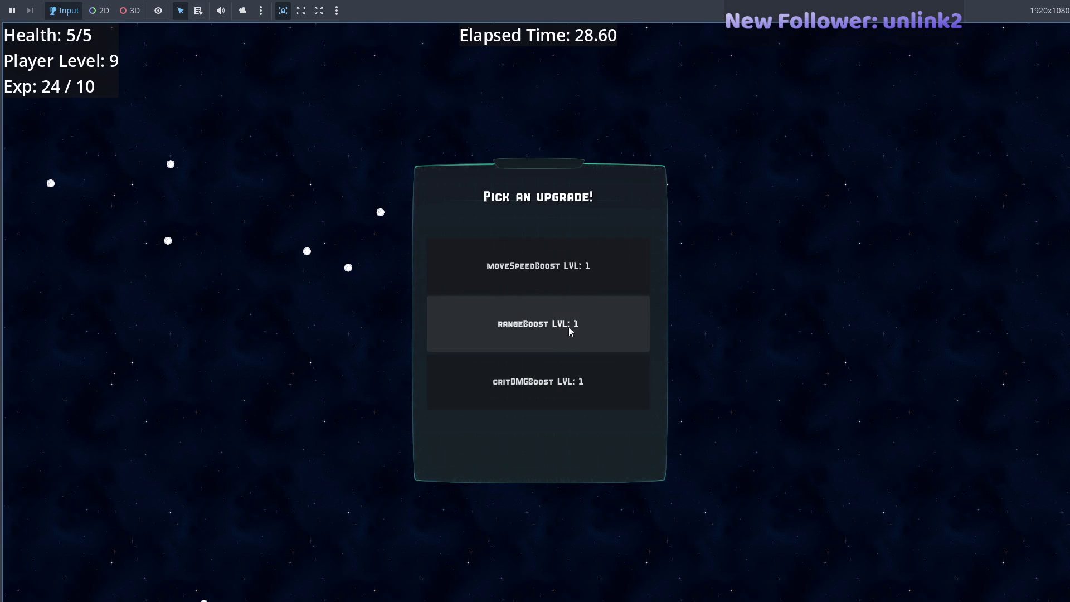
left_click(561, 380)
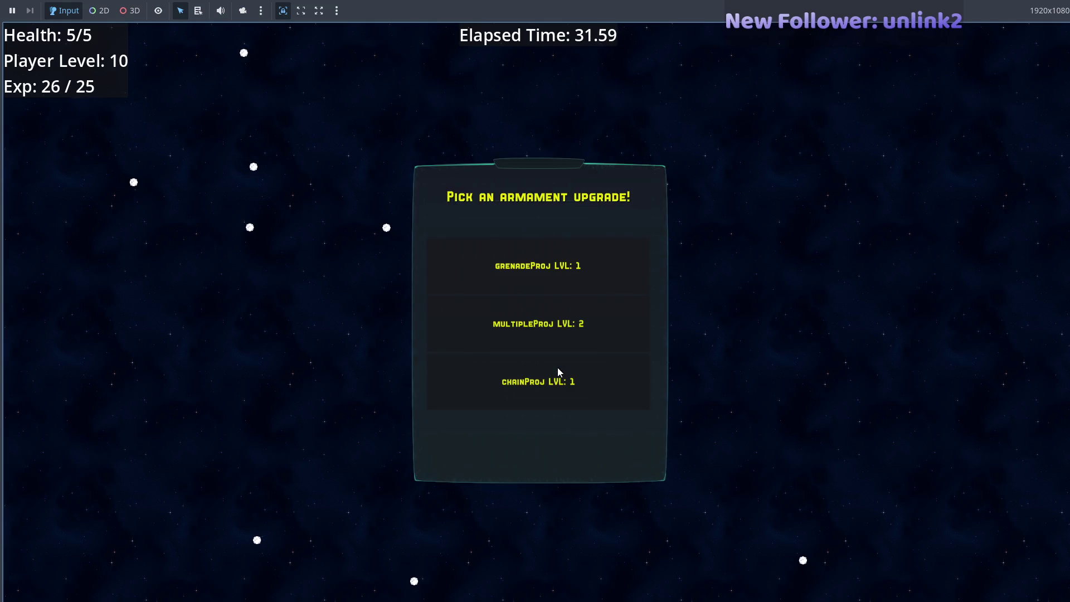
- Pick multipleProj, check Ship Armaments for the projectile icon, then stop the game with F8
left_click(580, 331)
key("Escape")
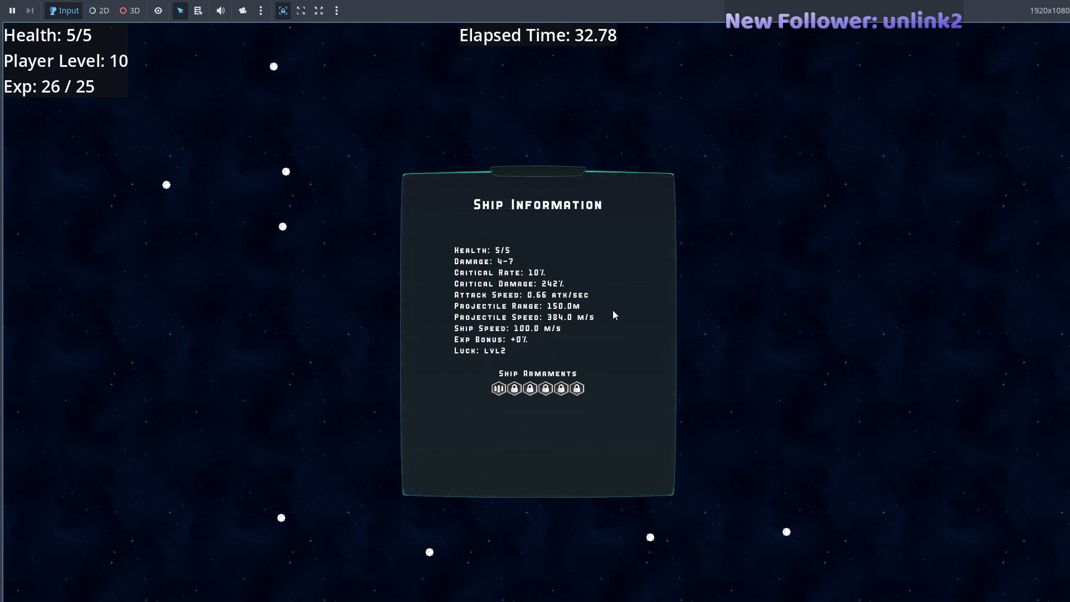
key("Escape")
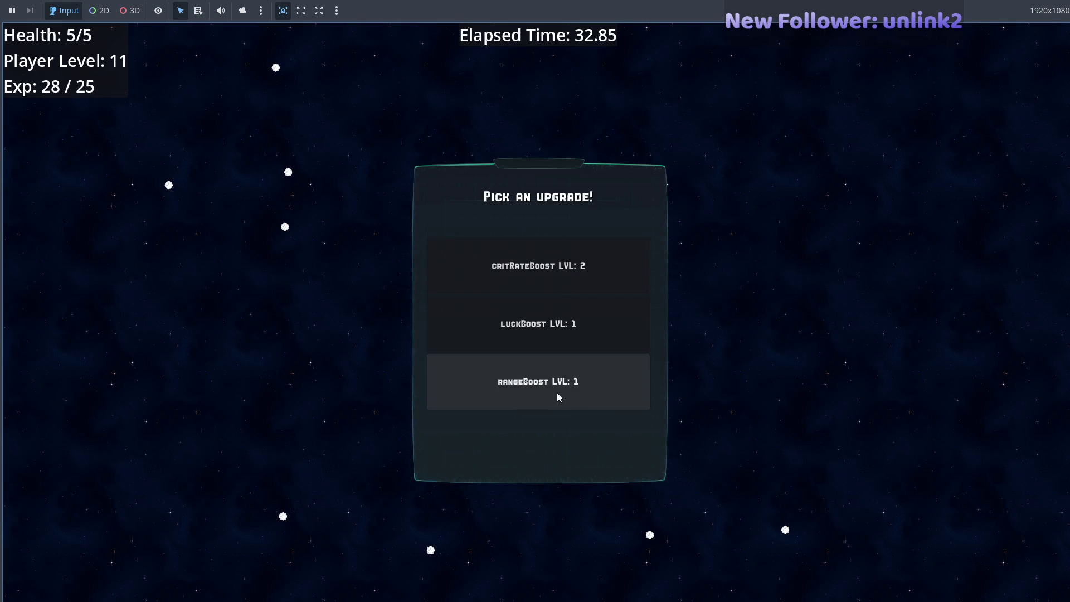
left_click(557, 333)
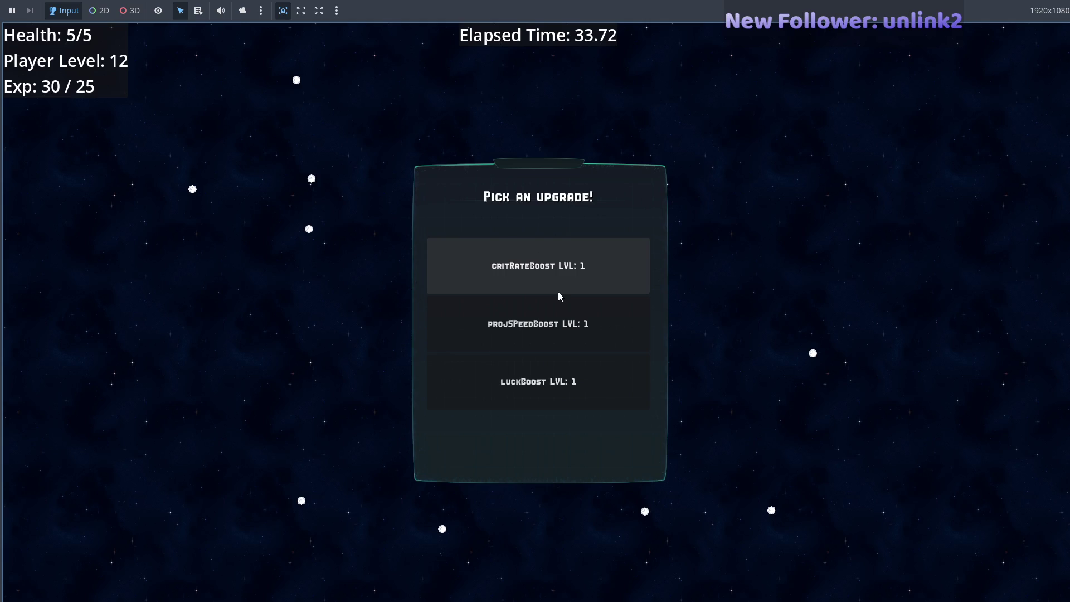
key("F8")
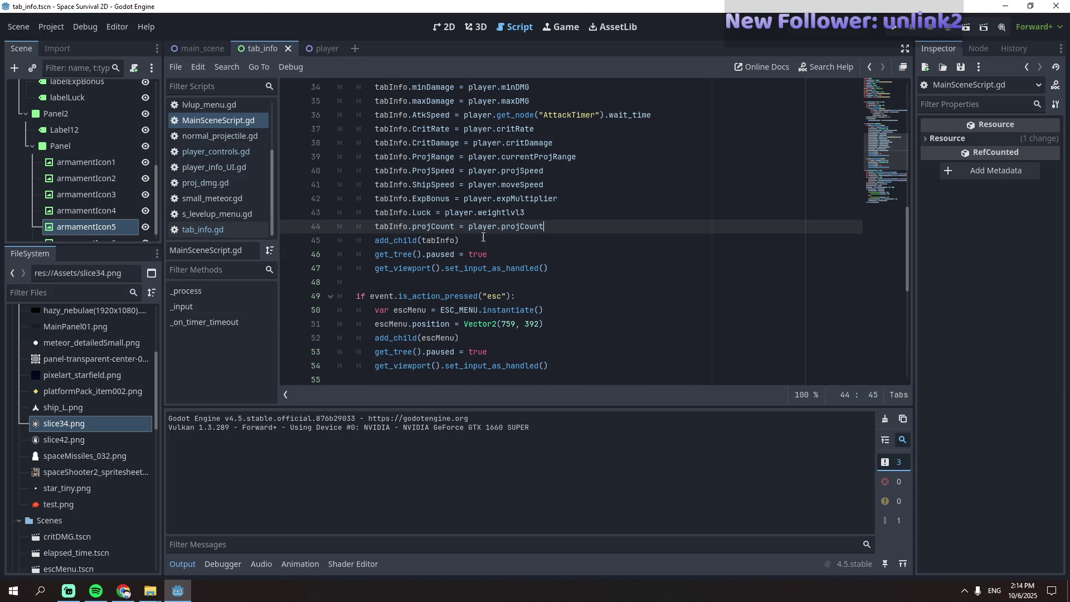
- Select armamentIcon1 and check its Texture filter, leaving it at Inherit
left_click(72, 164)
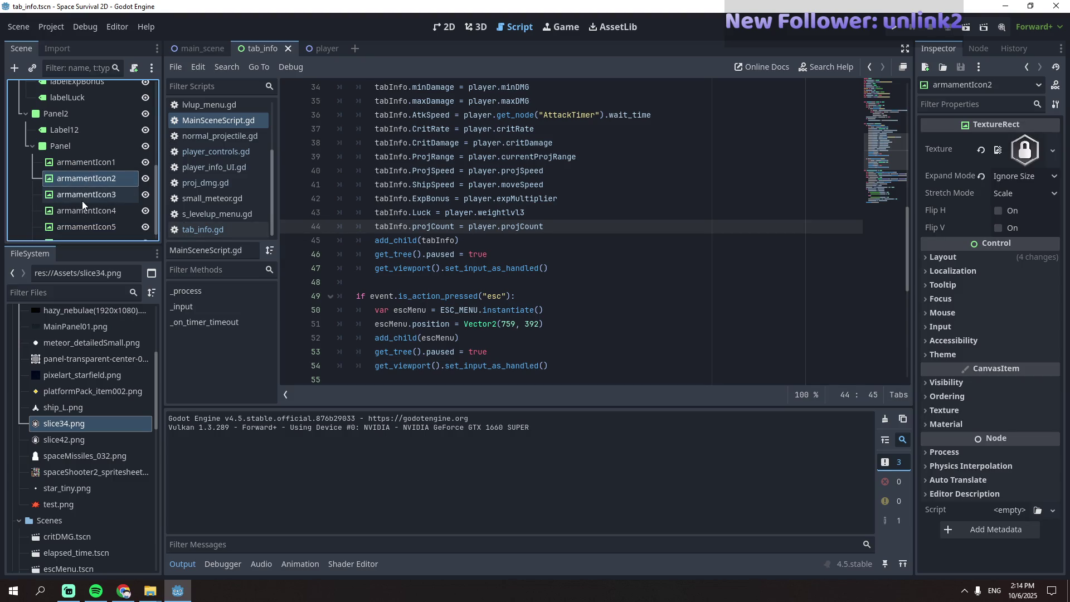
left_click(84, 194)
left_click(92, 180)
left_click(102, 192)
left_click(105, 168)
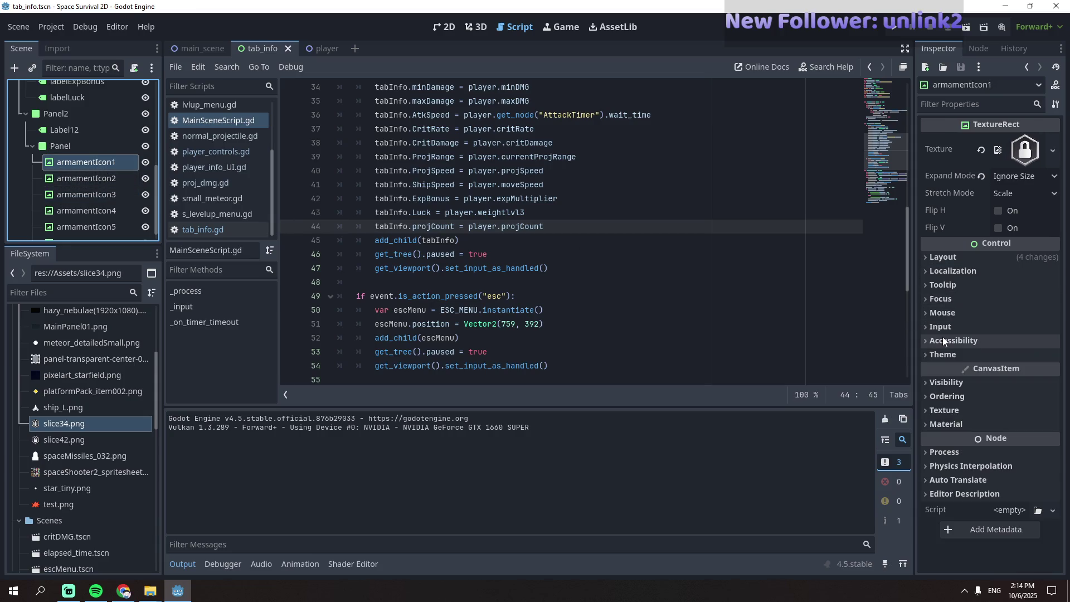
left_click(961, 411)
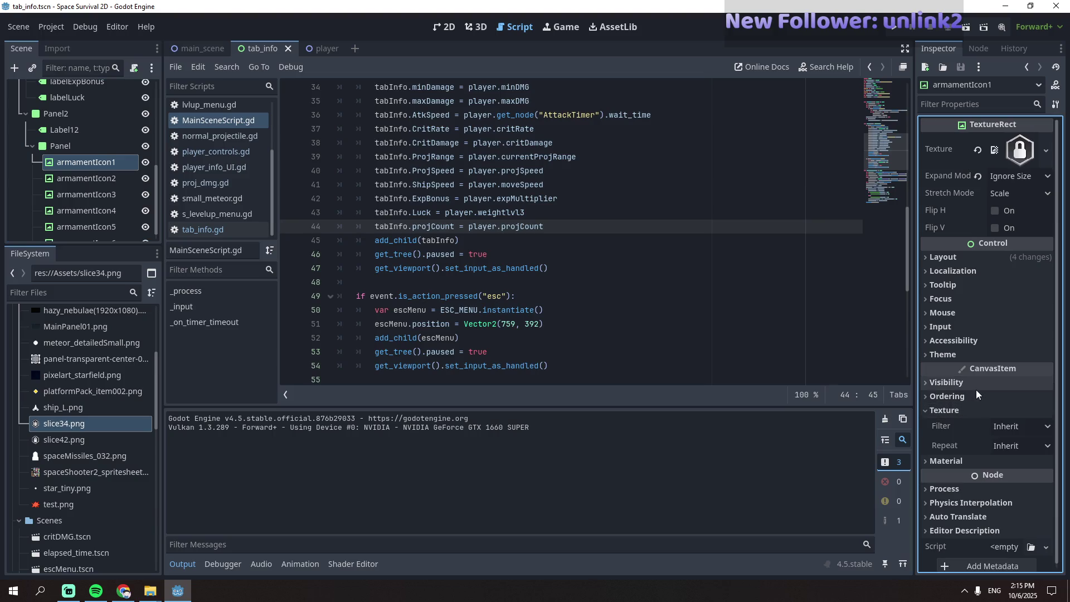
left_click(1048, 428)
left_click(1049, 434)
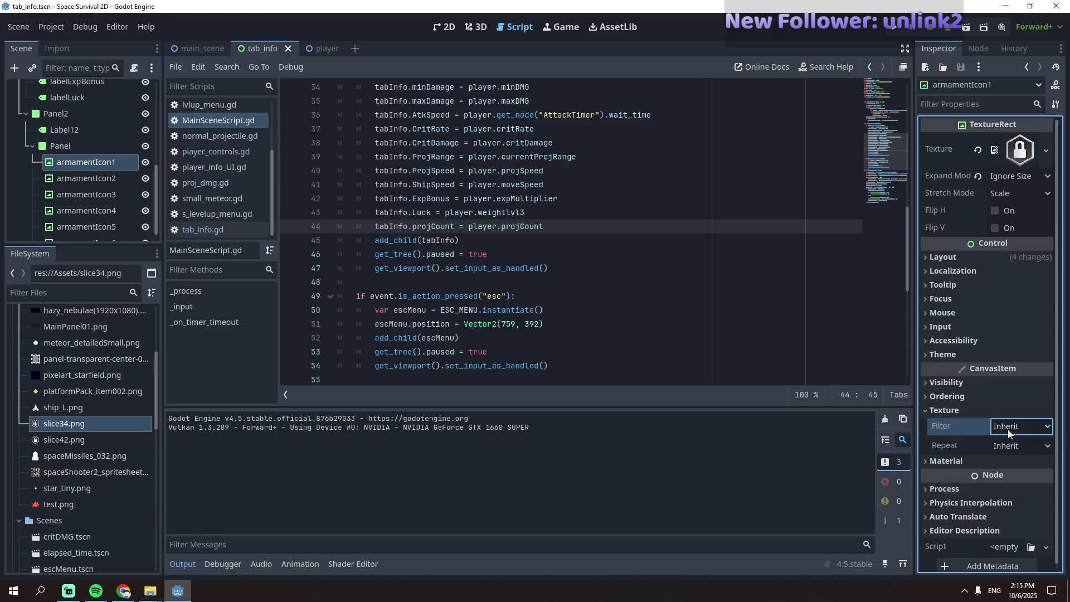
- Try a New Theme on armamentIcon1, revert Theme to empty, and run the game
left_click(970, 355)
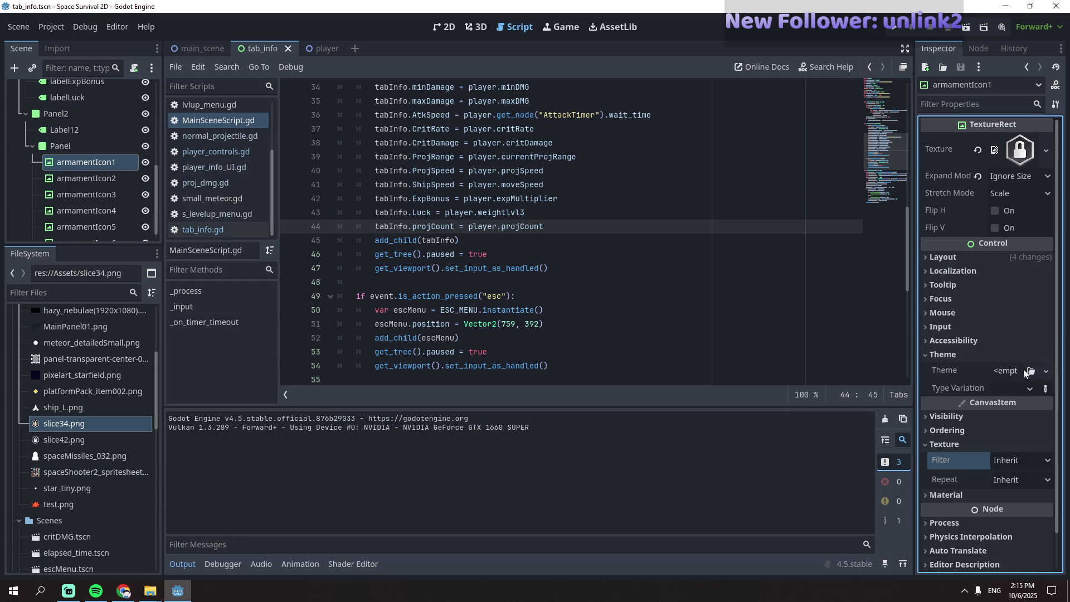
left_click(1047, 372)
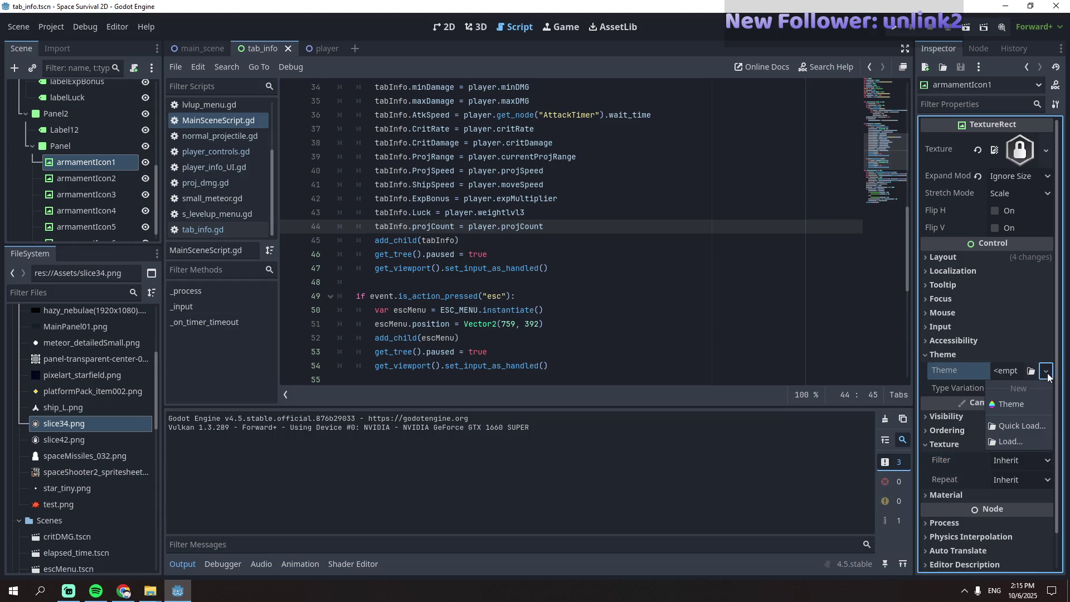
left_click(1025, 407)
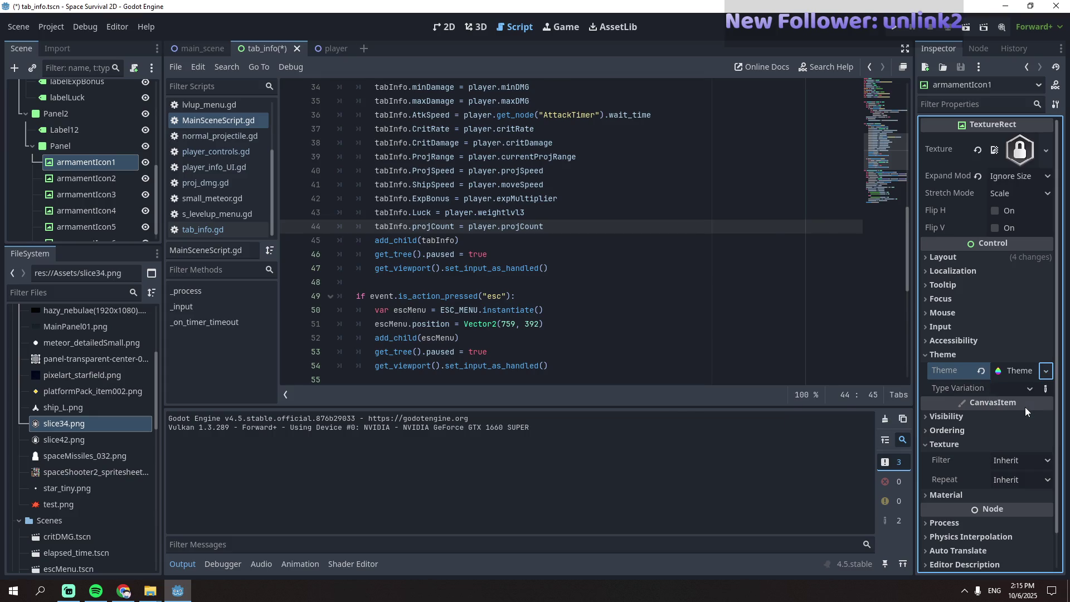
left_click(1025, 371)
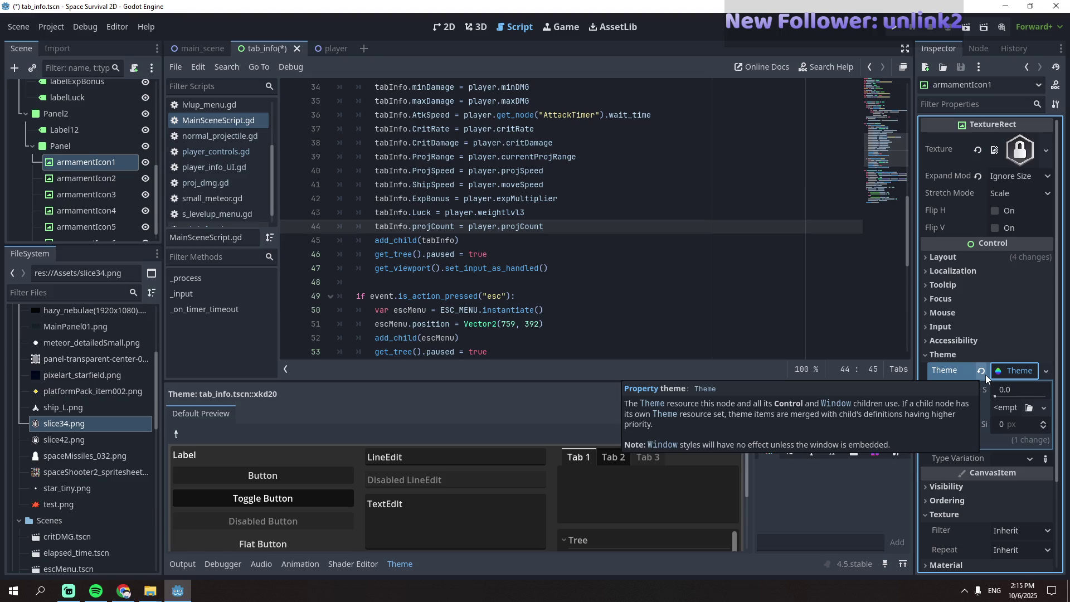
left_click(979, 371)
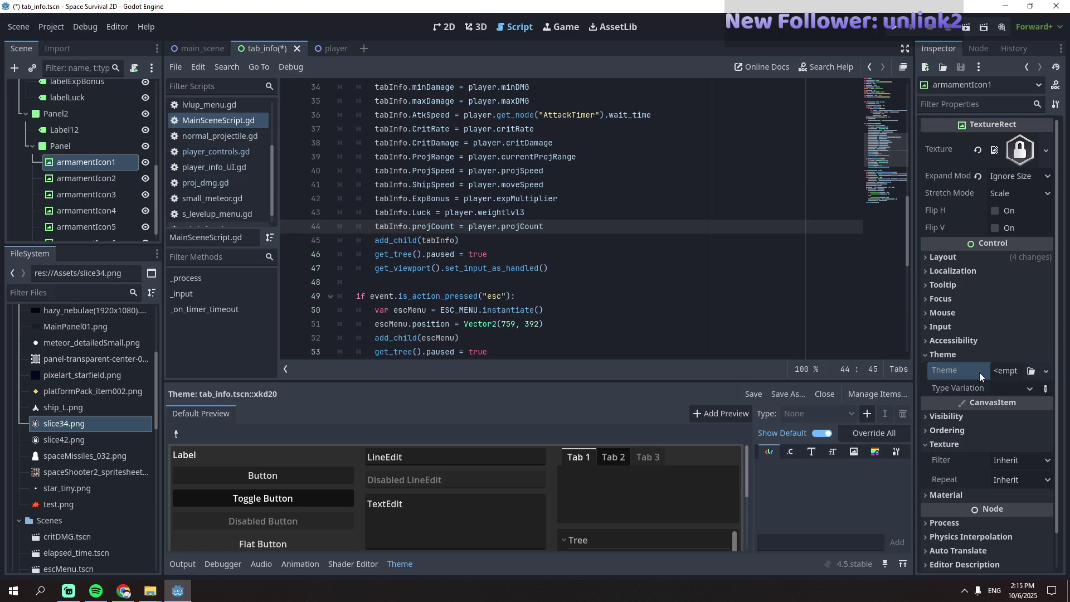
left_click(91, 163)
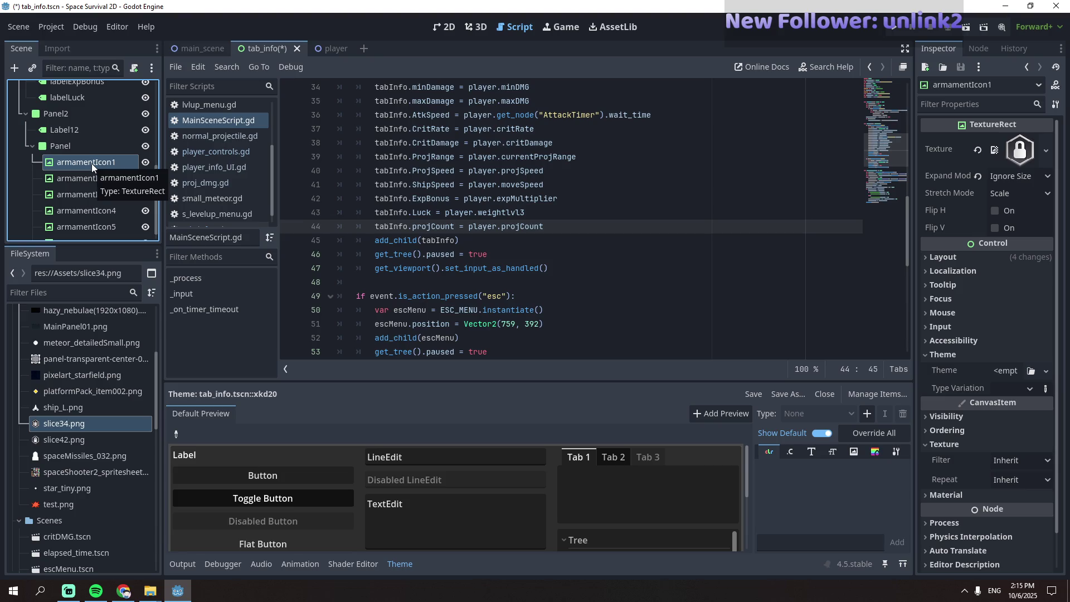
key("F5")
key("Escape")
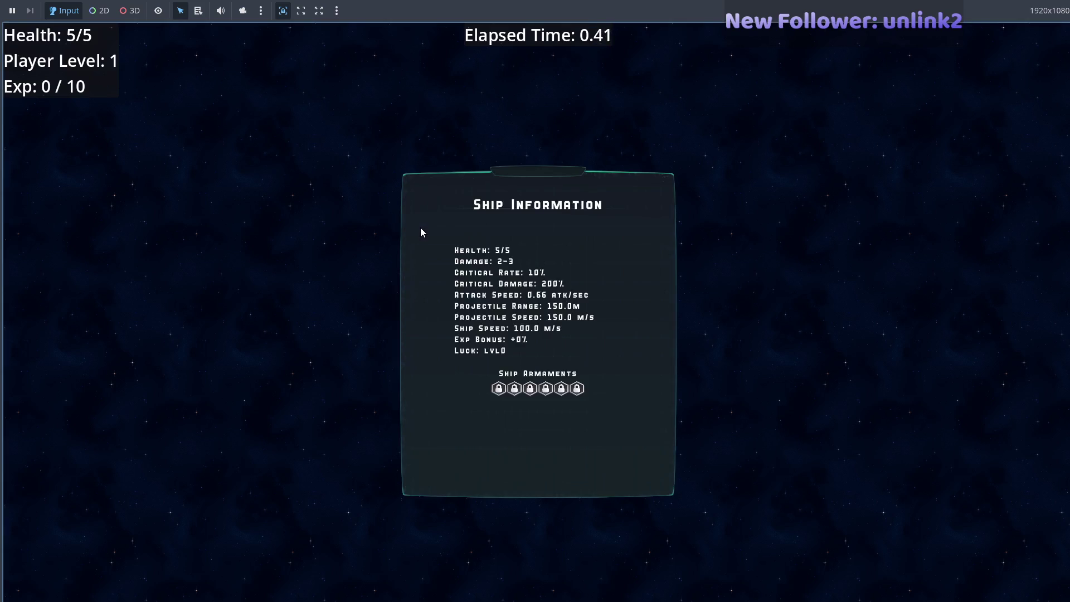
key("Escape")
key("Escape")
key("F8")
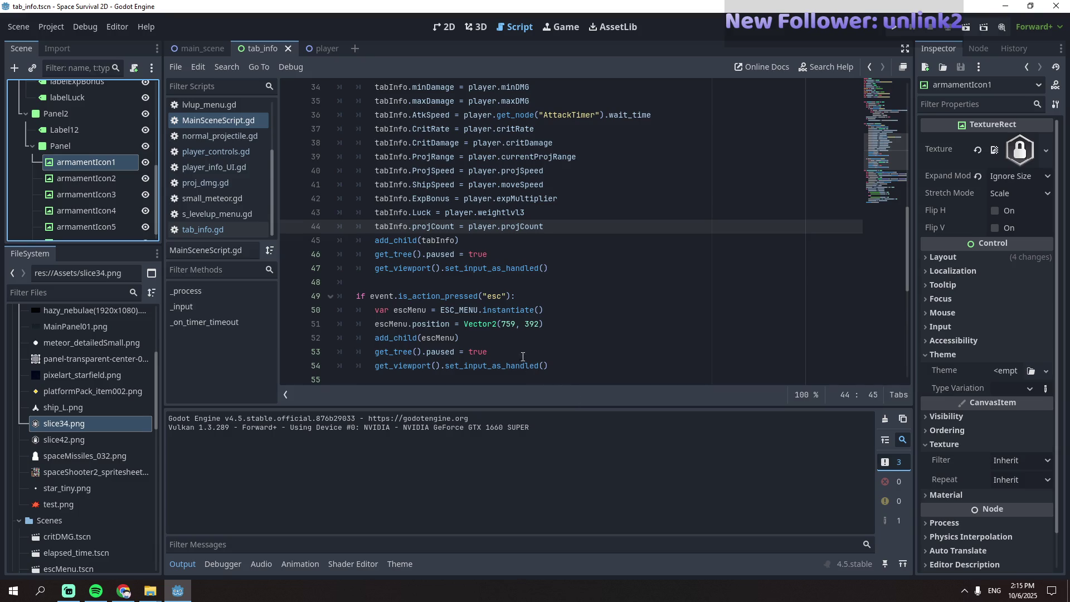
- In the 2D view, hide armamentIcon1 through armamentIcon6 and save the tab_info scene
scroll(539, 344, "up", 10)
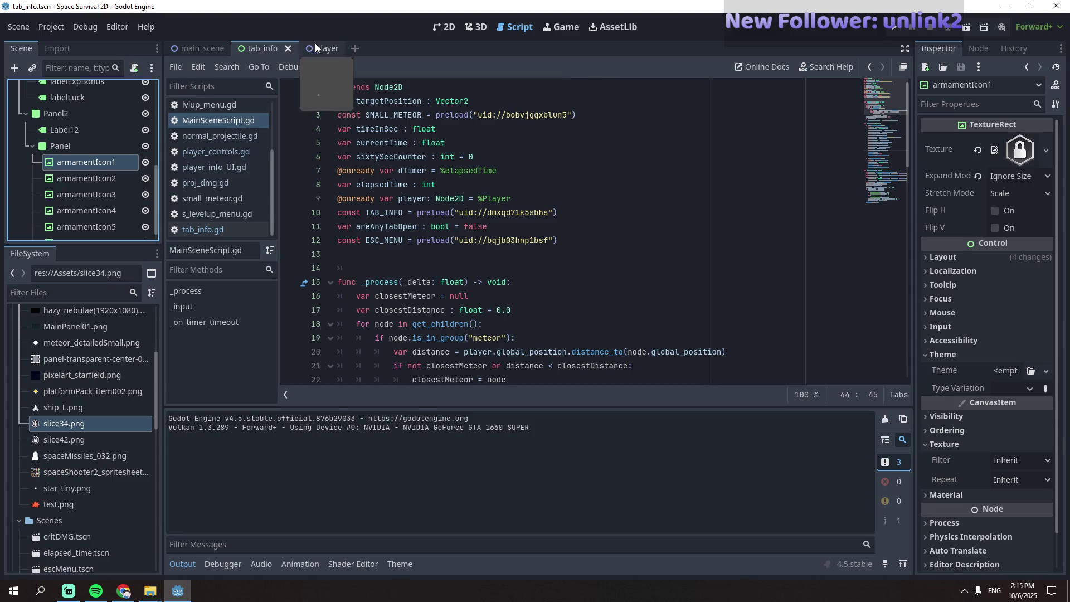
left_click(441, 28)
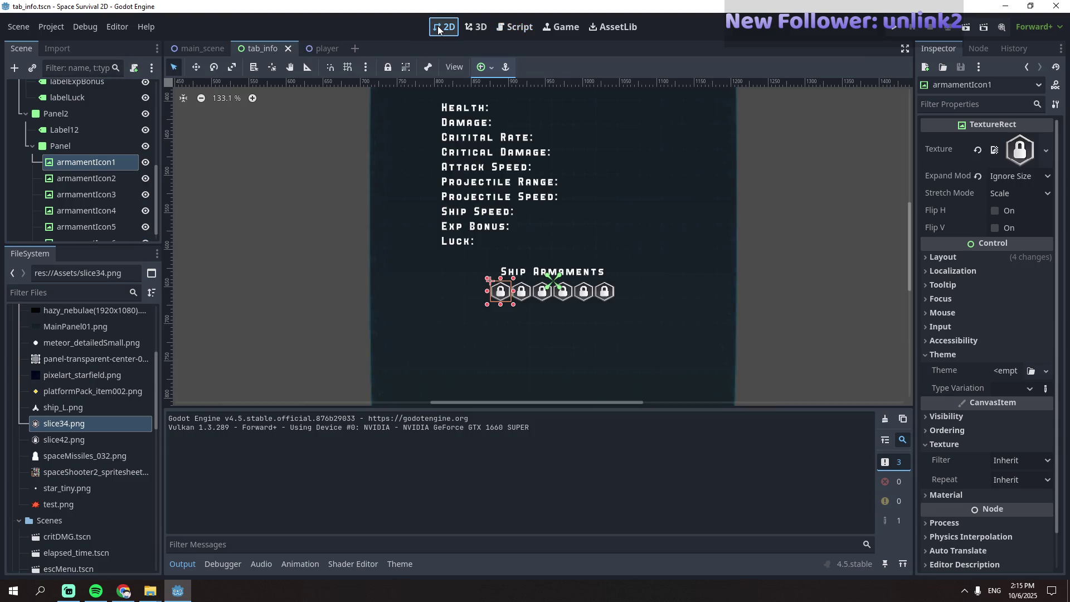
left_click(146, 163)
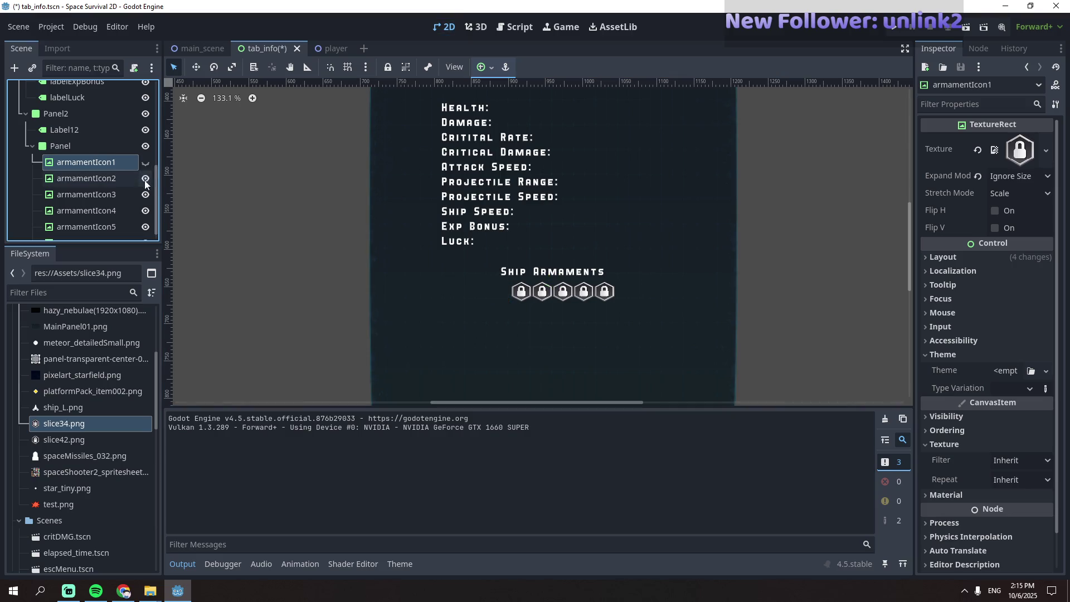
left_click(145, 179)
left_click(146, 194)
left_click(146, 211)
left_click(145, 226)
scroll(146, 230, "down", 1)
left_click(146, 230)
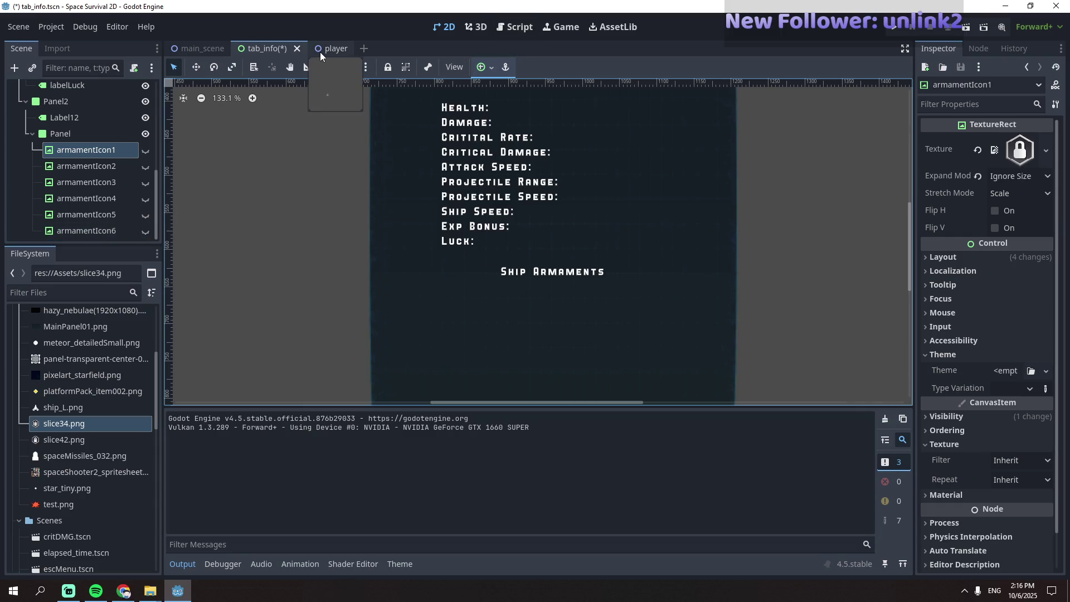
key("ctrl+s")
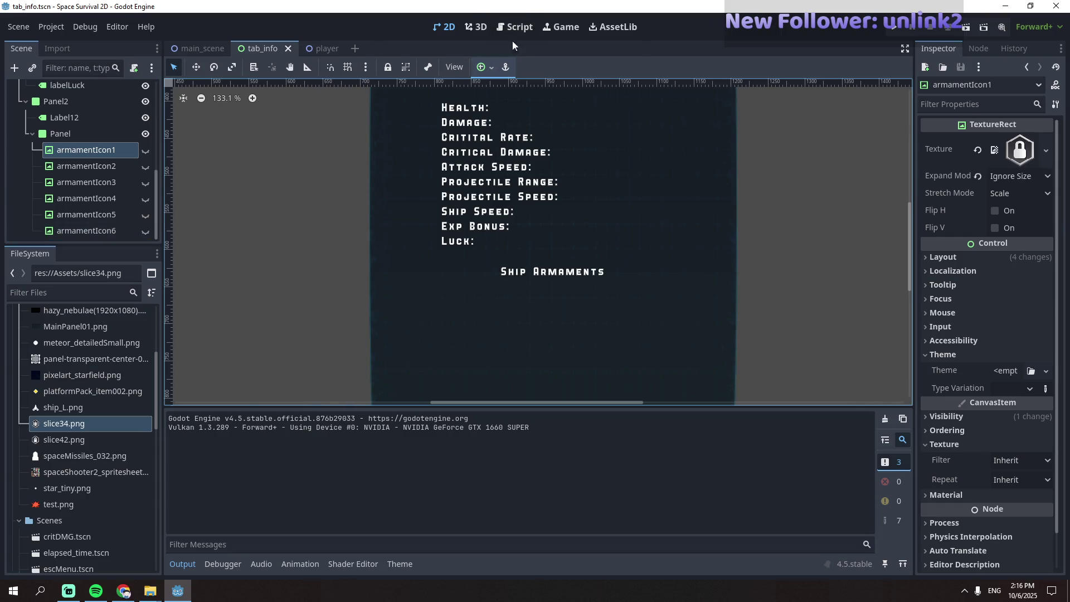
left_click(514, 27)
- Open the tab_info.gd script from the scene tree
scroll(455, 309, "down", 10)
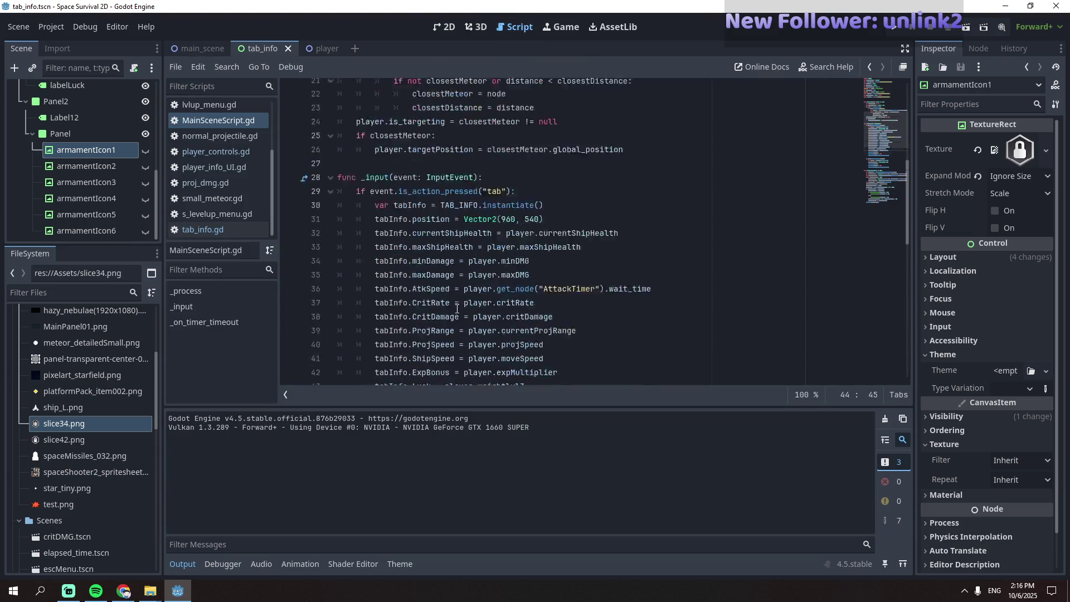
scroll(457, 308, "up", 10)
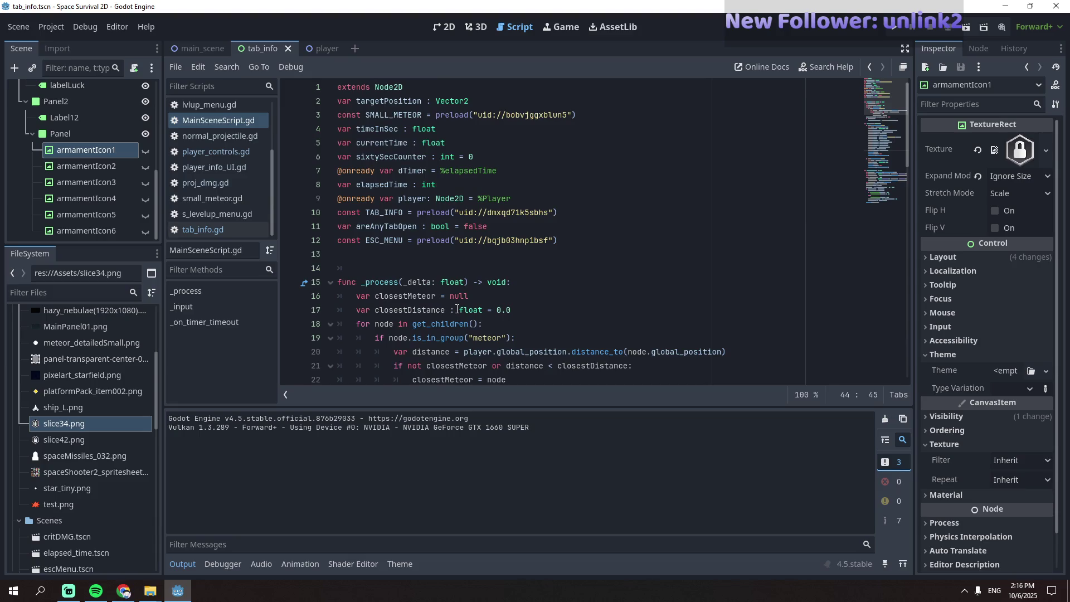
scroll(458, 309, "down", 3)
scroll(457, 308, "up", 3)
left_click(219, 230)
- Add armament_icon_1.show() on new line 44 under the texture assignment, then run the game
left_click(647, 269)
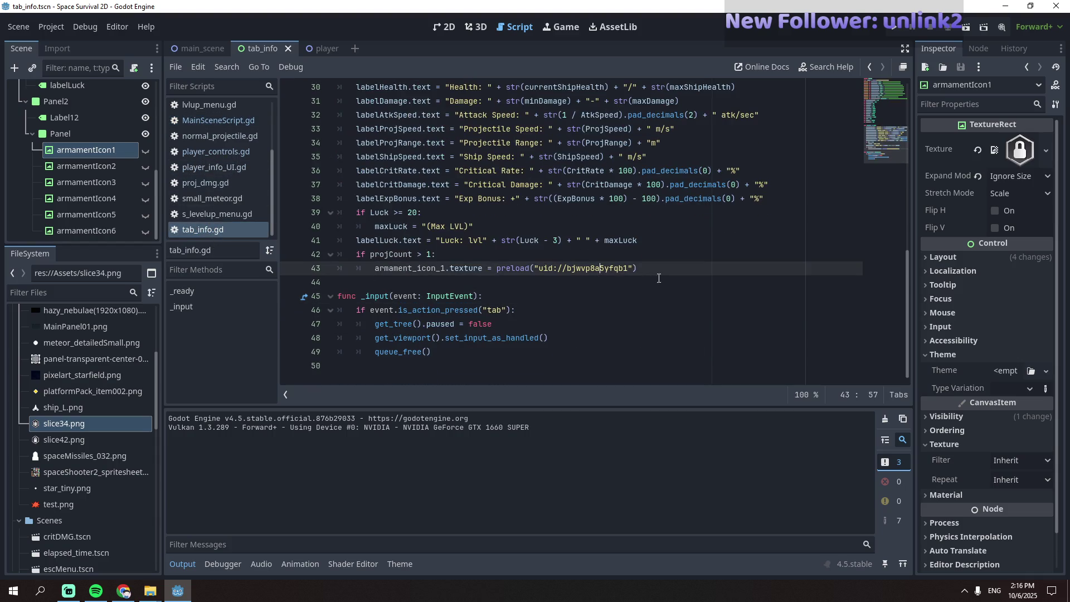
key("Return")
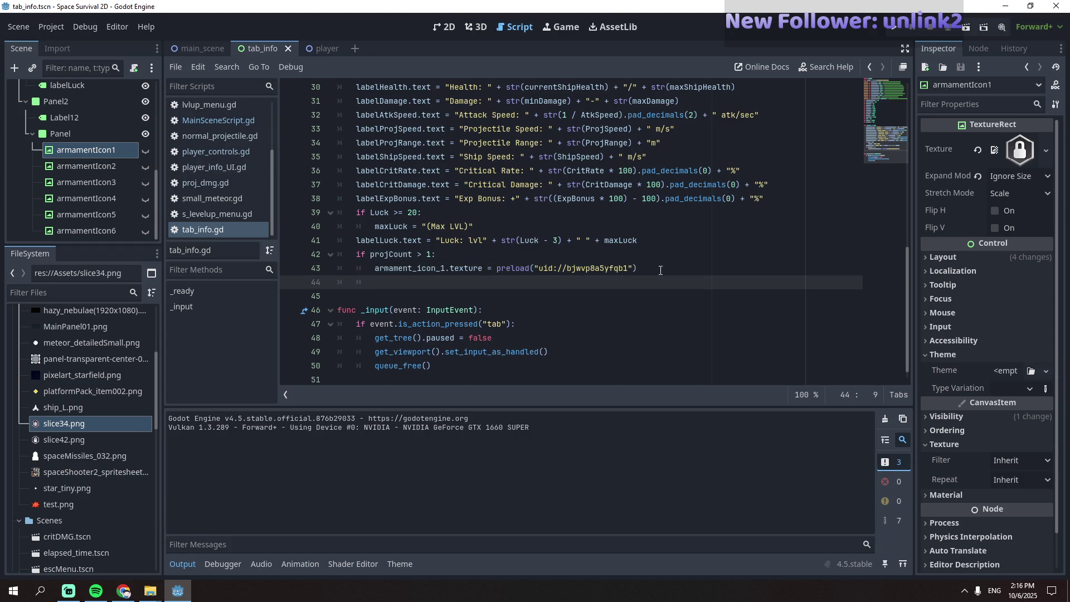
double_click(443, 268)
key("ctrl+c")
left_click(478, 282)
key("ctrl+v")
type(".show()")
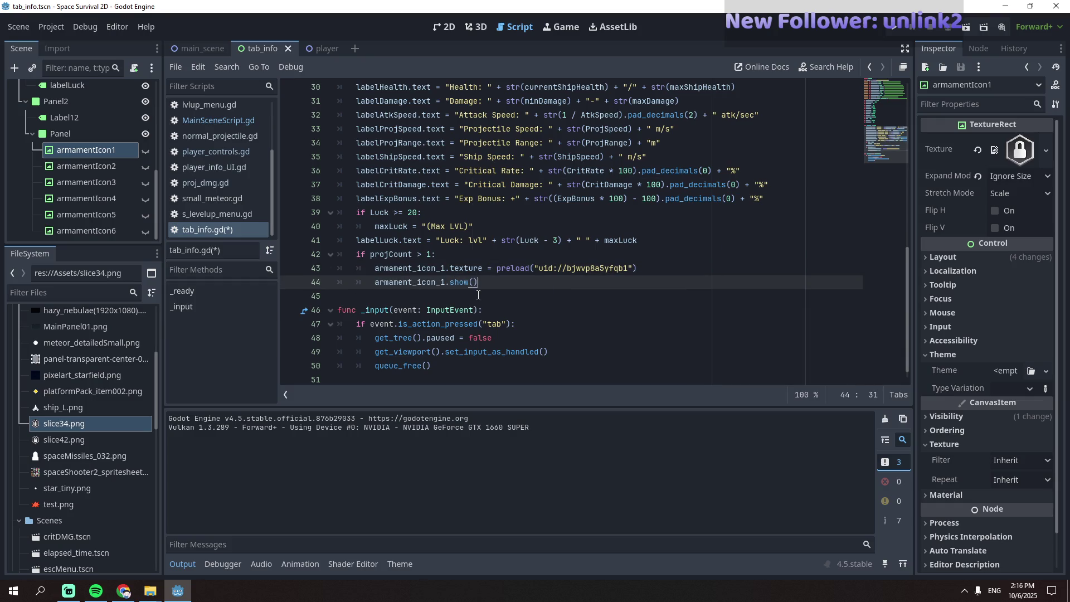
key("F5")
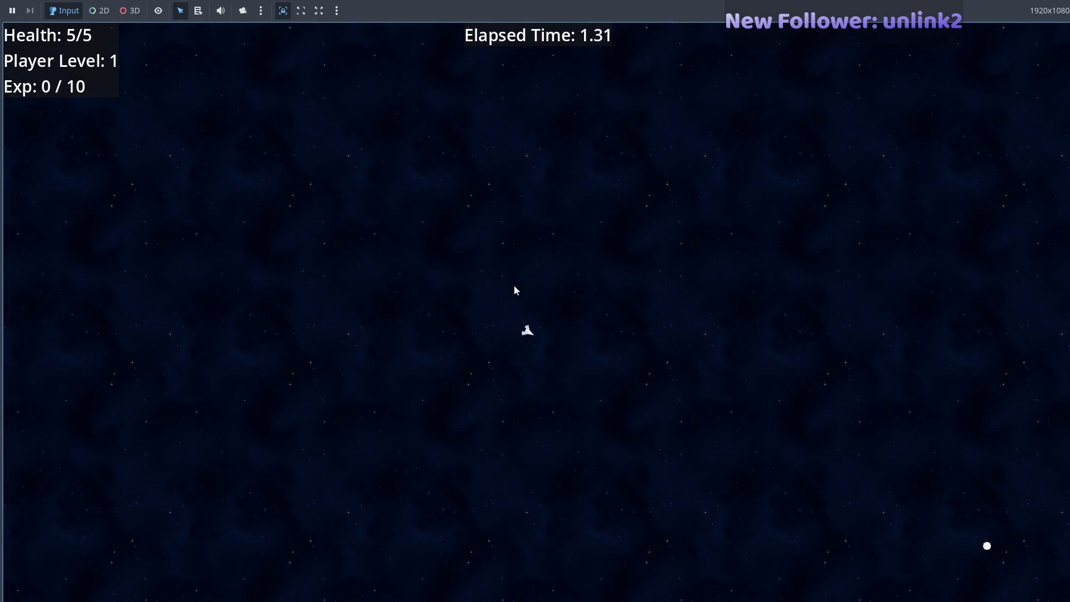
- Fly the ship around the arena with WASD, collecting experience gems until reaching Level 2
key("d")
key("w+d")
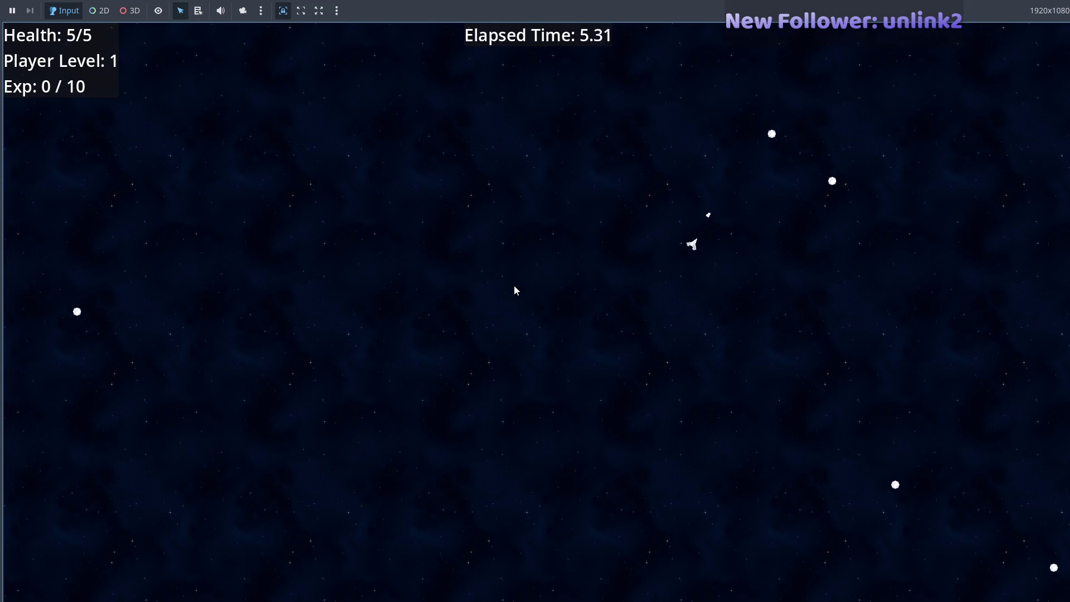
key("d")
key("w+a")
key("w+d")
key("w+a")
key("s")
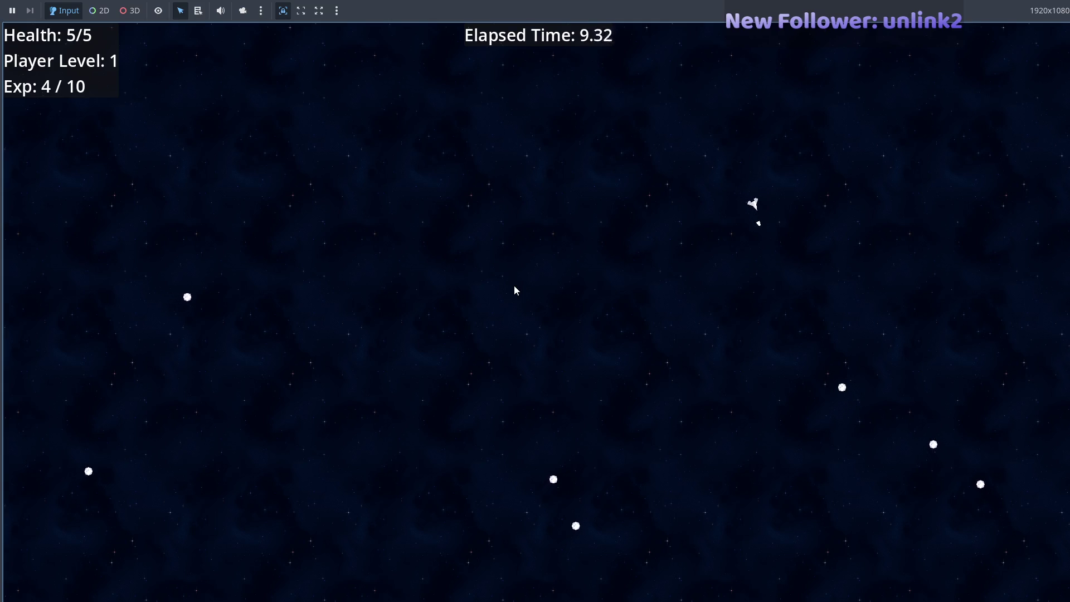
key("s+d")
key("s")
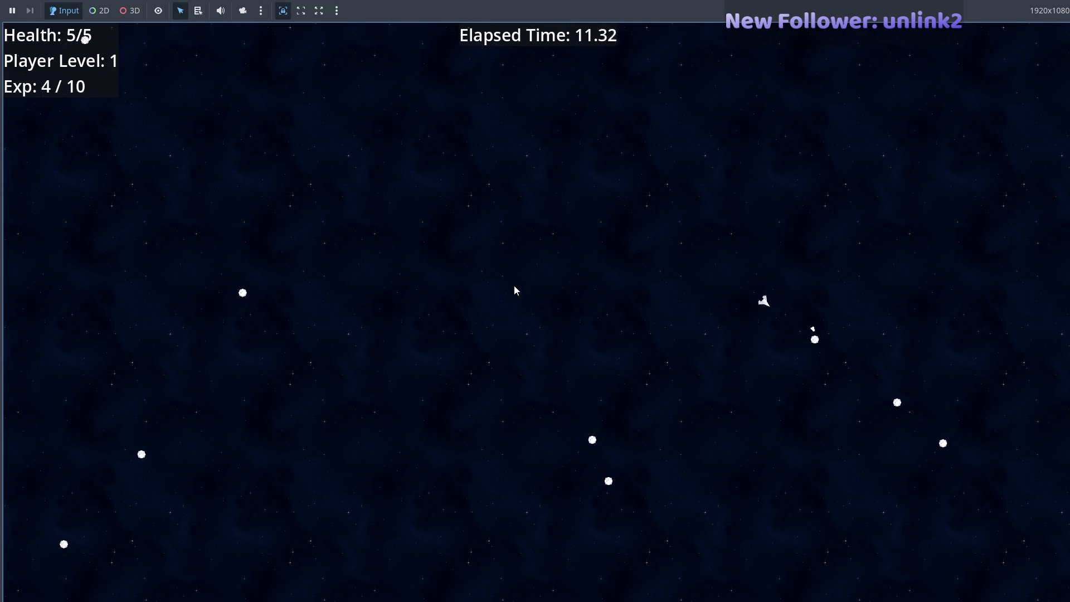
key("s+d")
key("d")
key("s+d")
key("s")
key("s+d")
key("s")
key("s+d")
key("w")
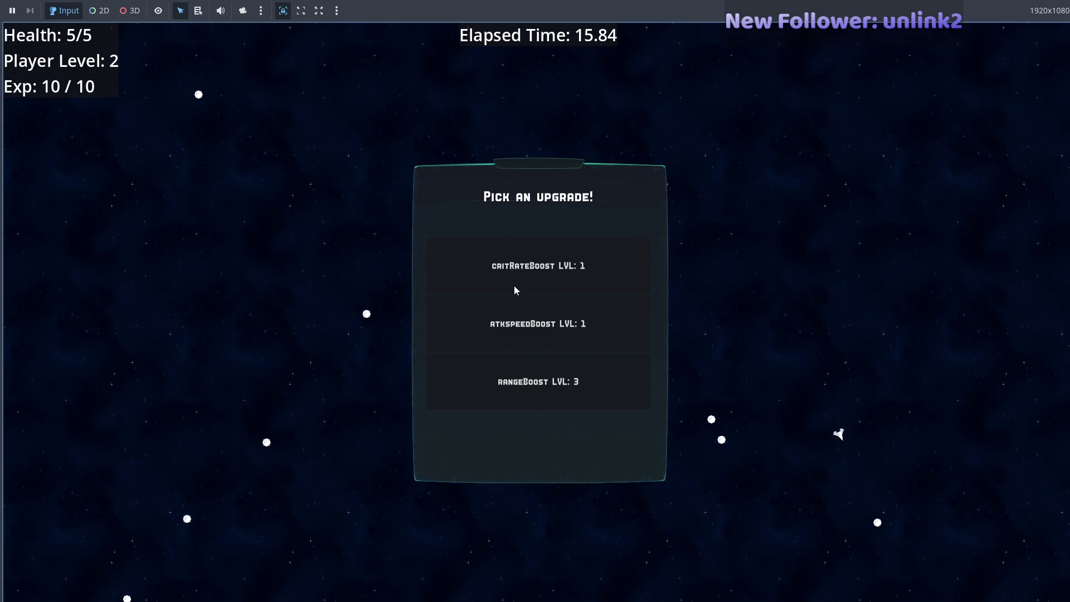